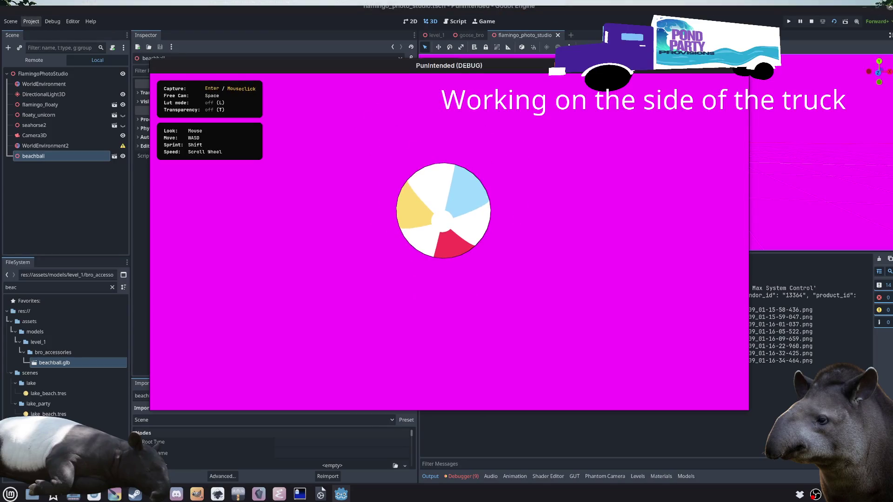
Step: Stop the running Godot game and bring up the file manager
key("Escape")
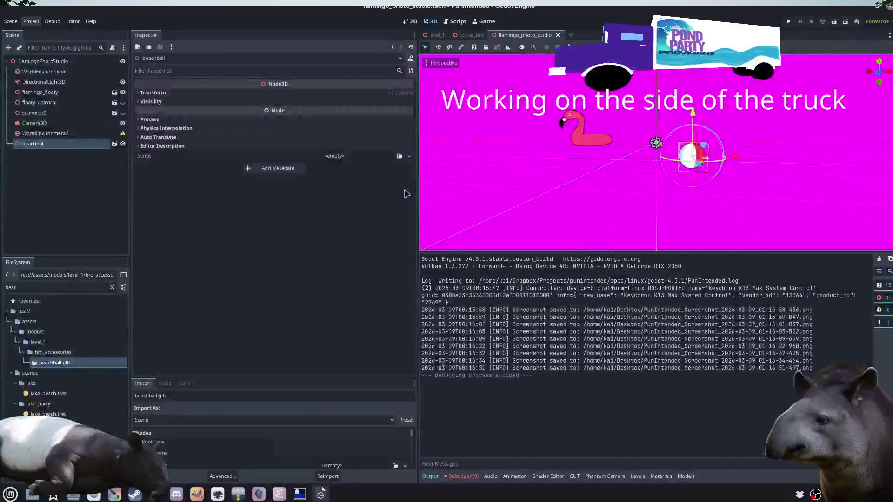
key("super+e")
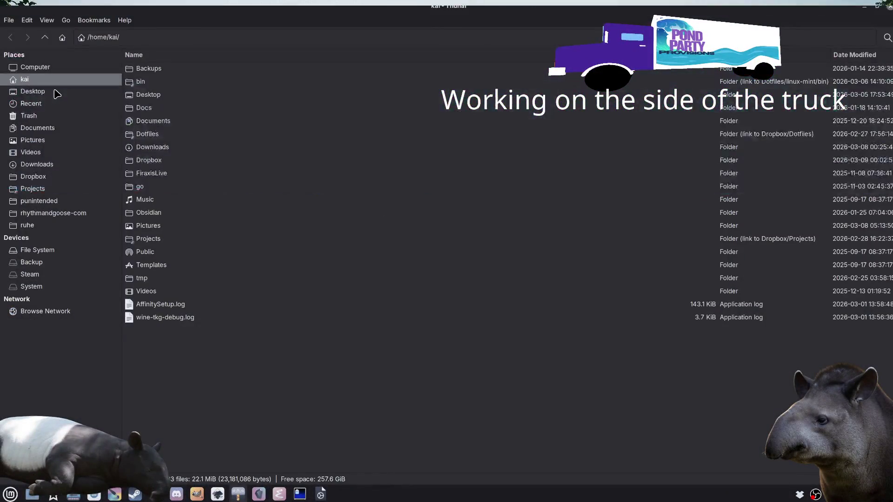
Step: Open the Desktop folder and relaunch Thunar from the application launcher
left_click(55, 92)
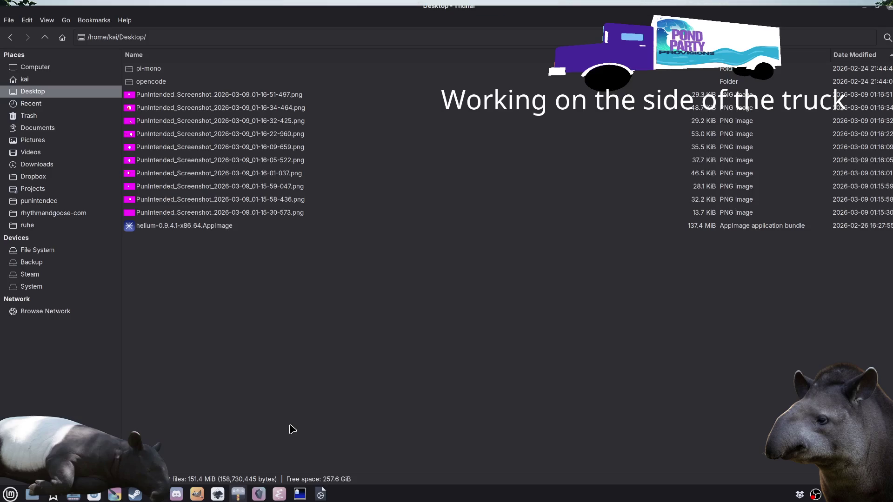
key("super")
type("thunar")
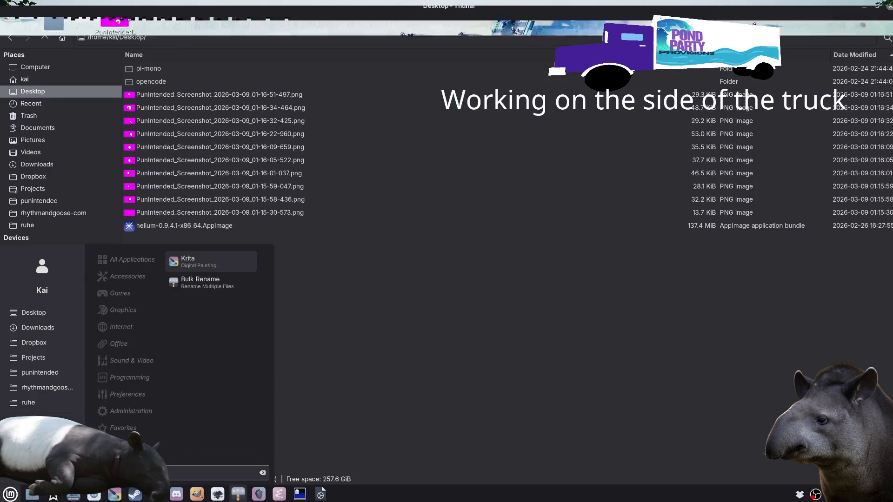
key("Return")
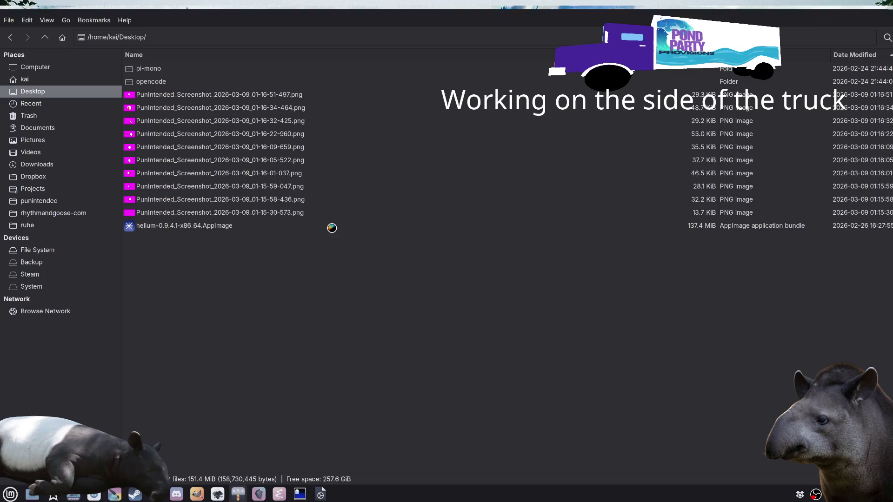
Step: Browse the PunIntended screenshot PNGs, deselect them, and switch to Krita
left_click(222, 96)
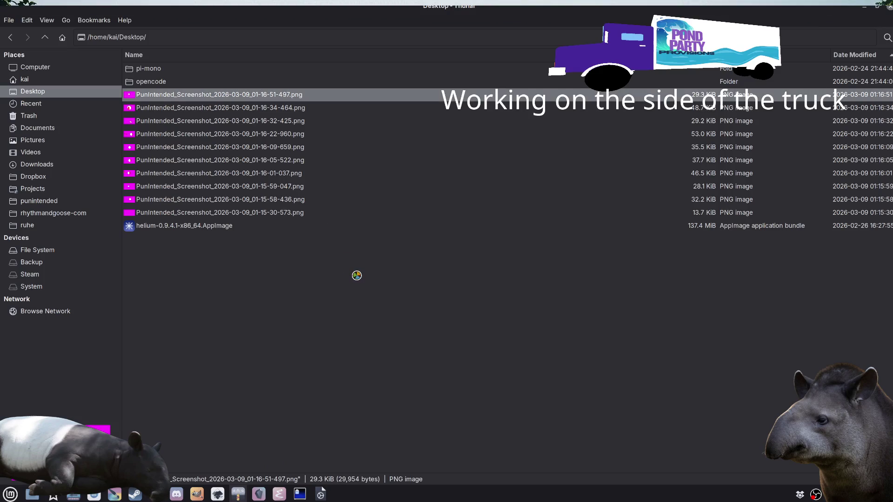
key("Down")
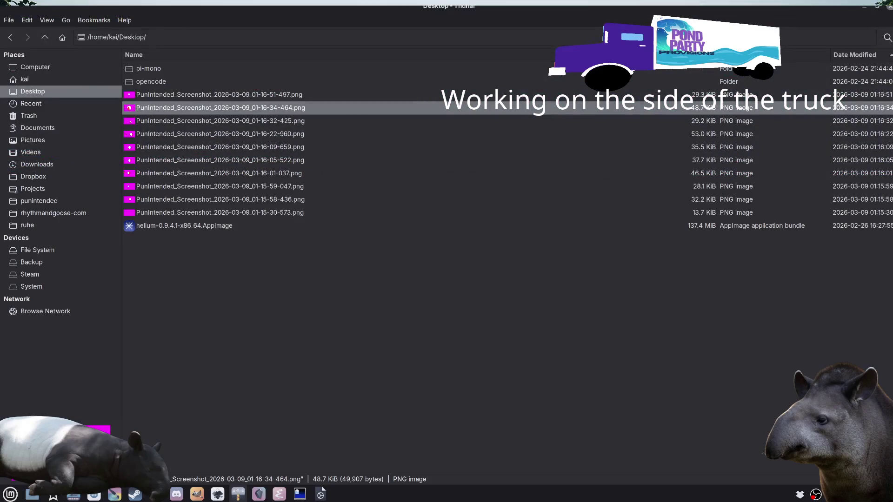
left_click(414, 354)
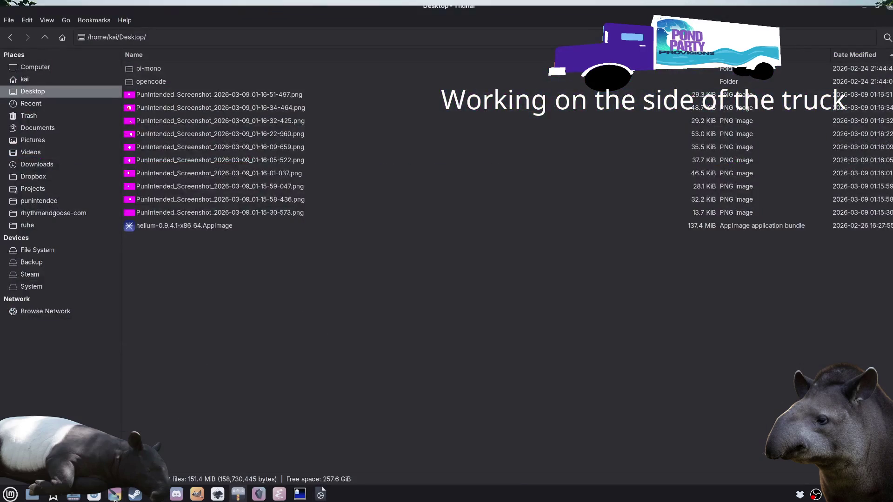
left_click(115, 495)
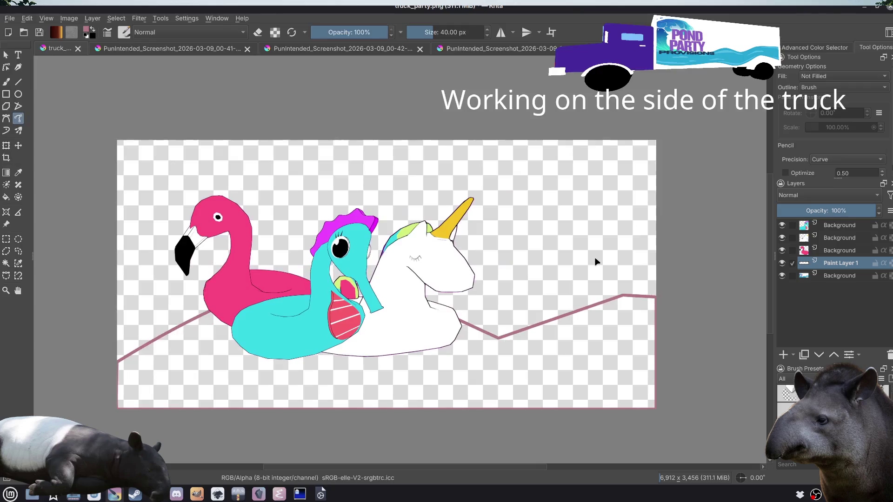
Step: Close truck_party and the flamingo, seahorse, unicorn and last screenshot without saving
key("ctrl+w")
left_click(482, 247)
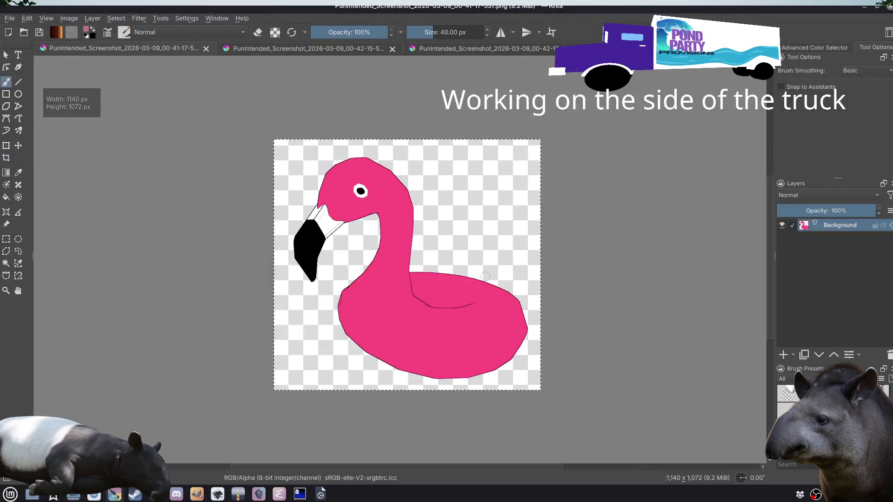
key("ctrl+w")
left_click(498, 252)
key("ctrl+w")
left_click(496, 253)
key("ctrl+w")
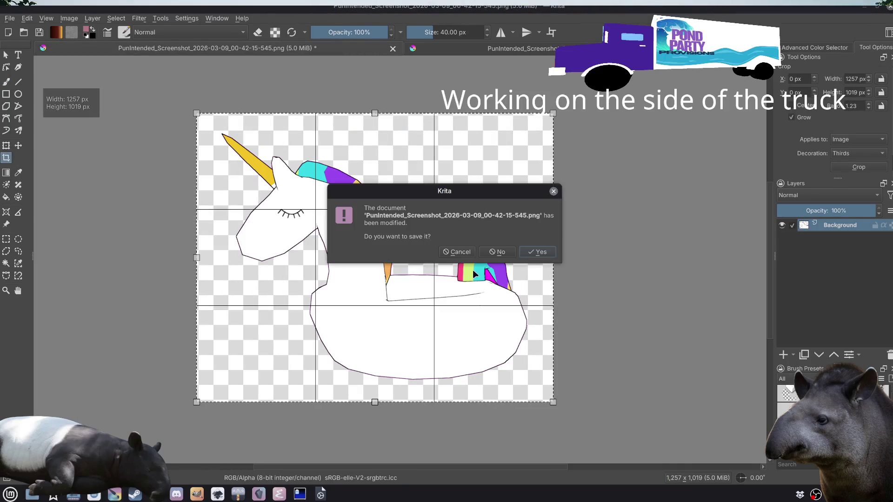
left_click(495, 251)
key("ctrl+w")
left_click(490, 254)
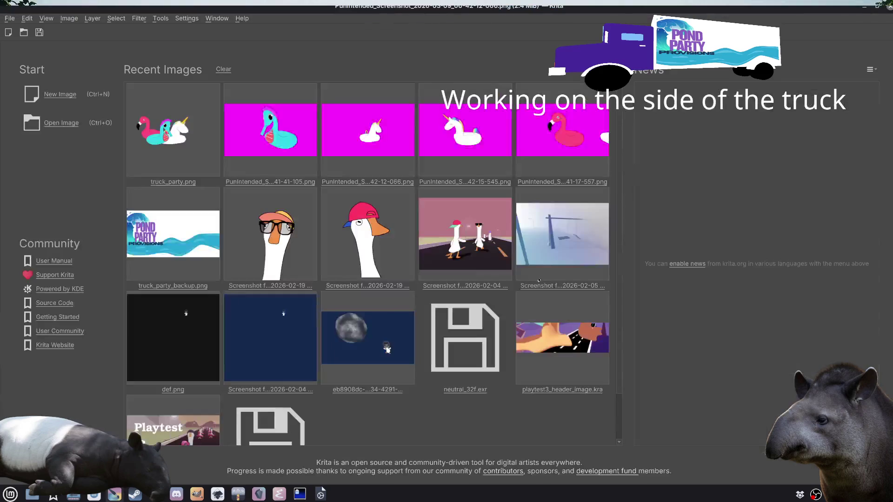
Step: Quit Krita, then open the beach ball screenshot from Thunar in Krita
key("ctrl+q")
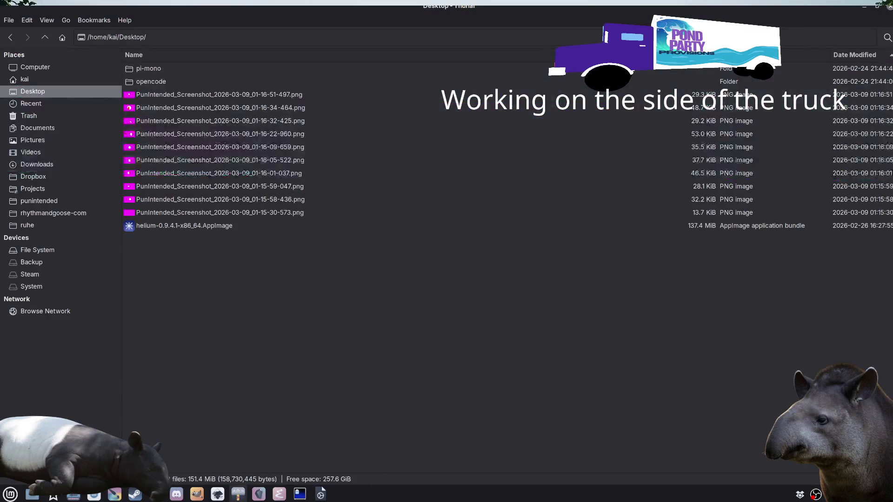
left_click(321, 492)
left_click(322, 492)
left_click(297, 99)
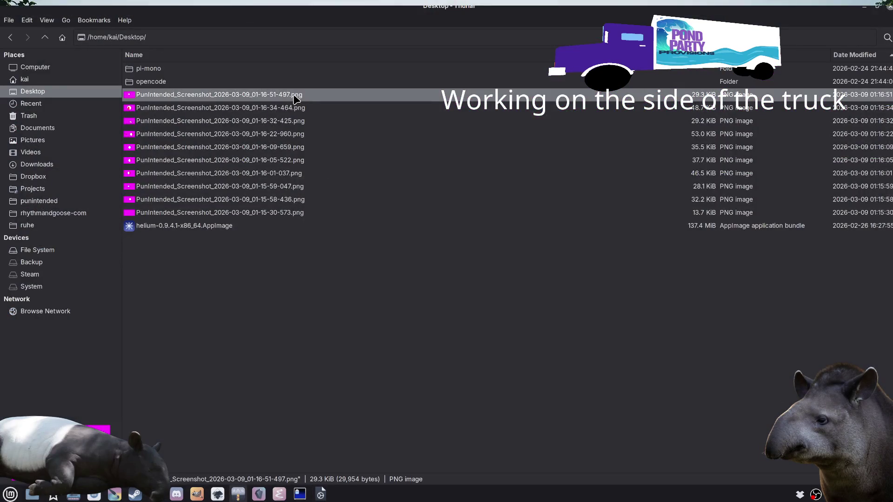
mouse_move(292, 108)
left_mouse_down()
mouse_move(279, 114)
mouse_move(310, 71)
left_mouse_up()
key("alt+Tab")
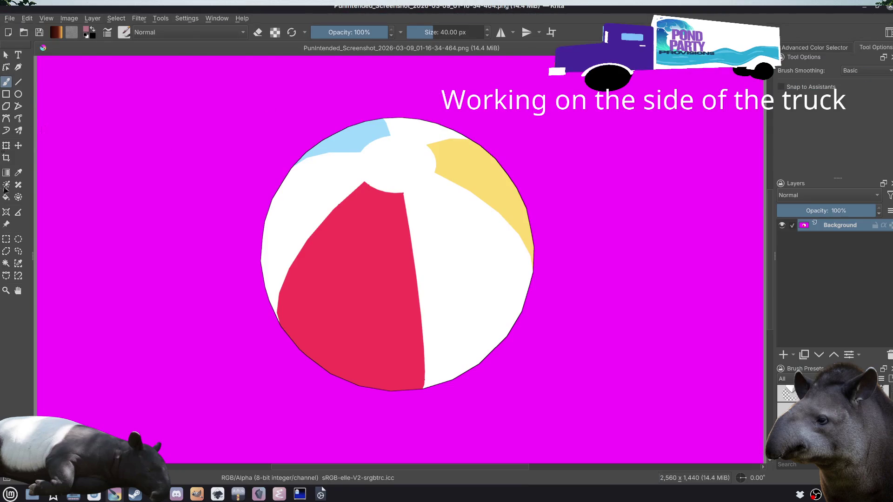
Step: Delete the beach ball's magenta background using a contiguous selection
left_click(6, 263)
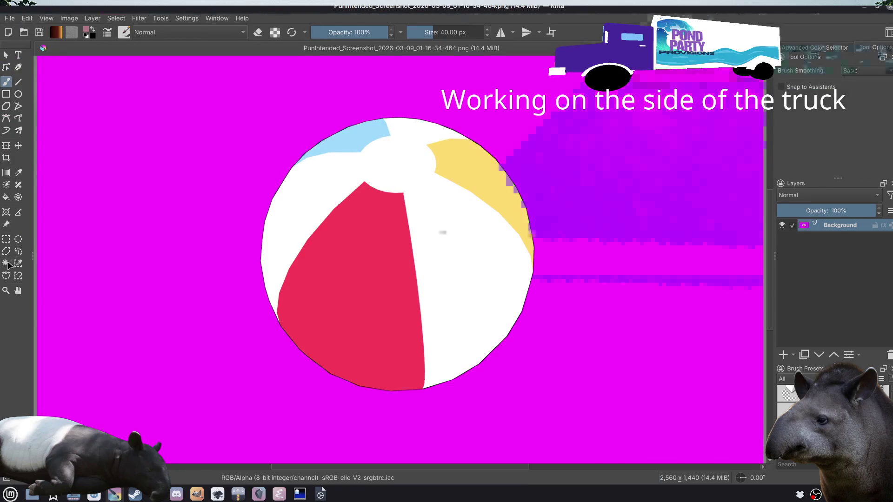
left_click(171, 176)
key("Delete")
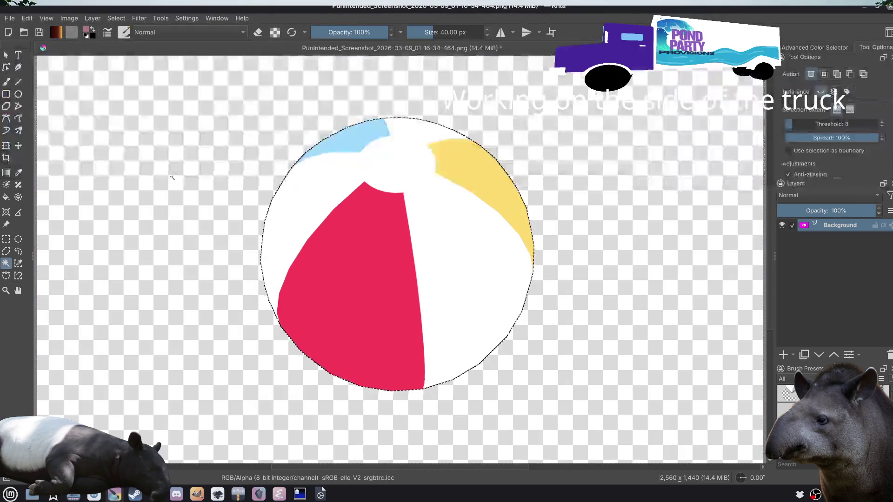
Step: Go to the truck_party drawing in Inkscape and select the unicorn head object
left_click(5, 55)
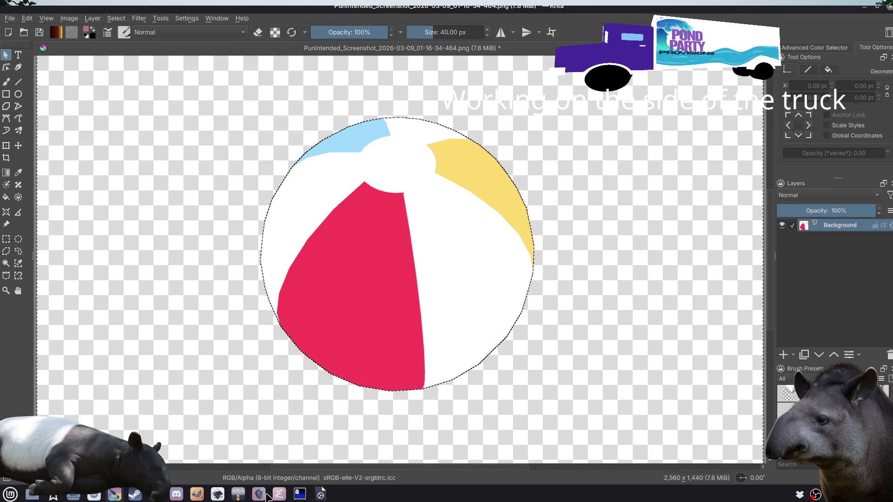
left_click(217, 494)
left_click(414, 275)
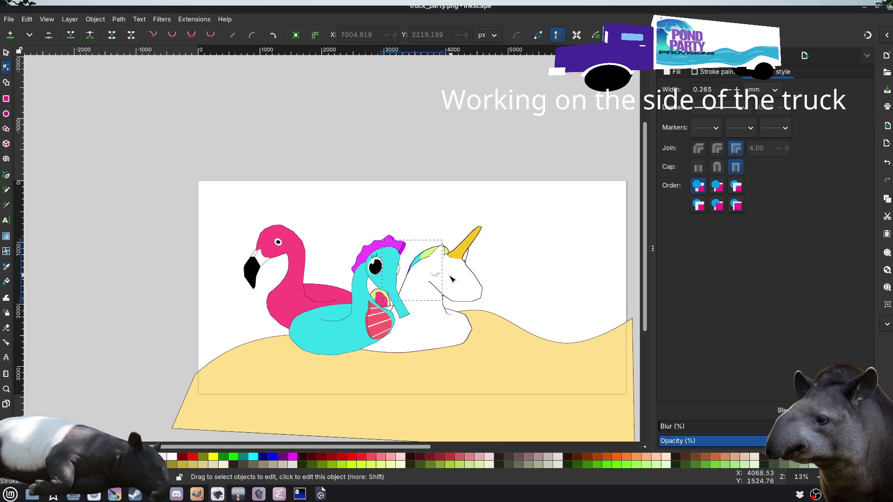
Step: Try moving the whole background image upward, then undo the move
left_click(6, 52)
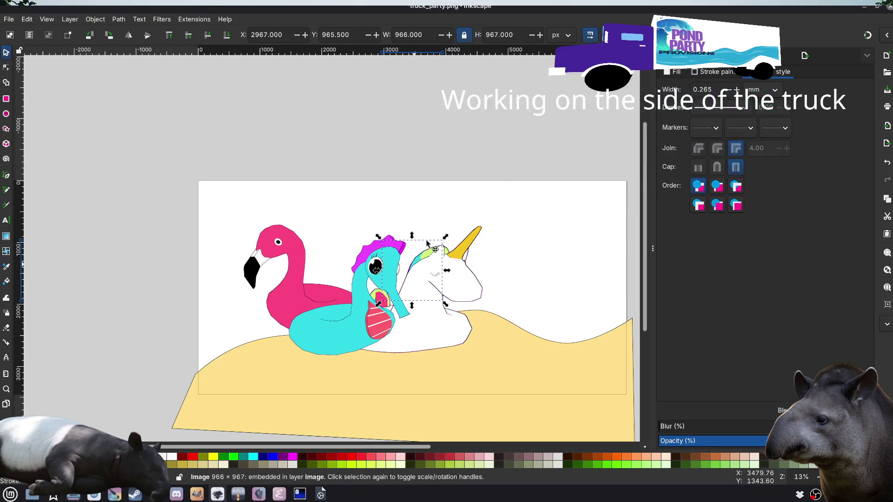
left_click_drag(423, 252, 438, 205)
key("ctrl+z")
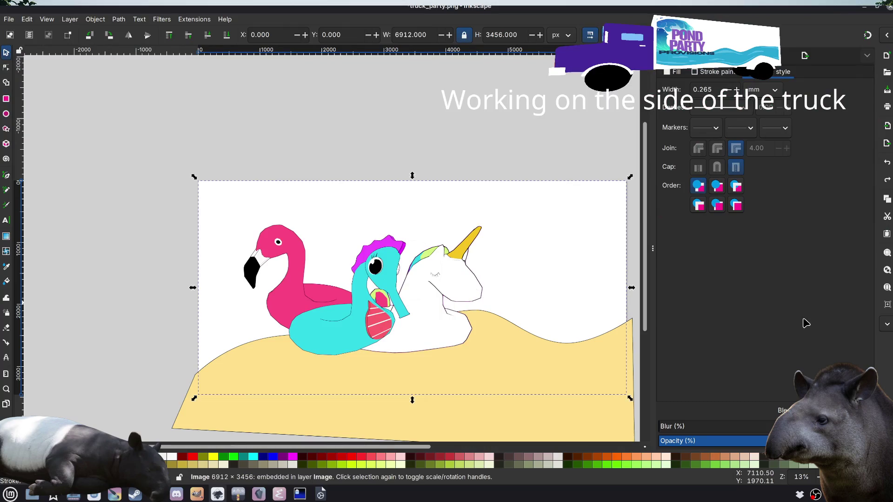
Step: Open Layers and Objects, select the 966×967 image, then return to Krita
key("ctrl+shift+l")
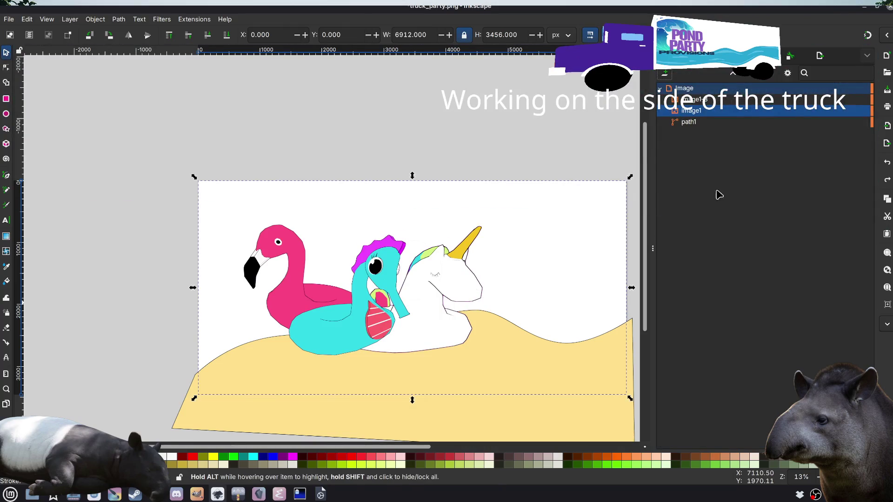
left_click(709, 100)
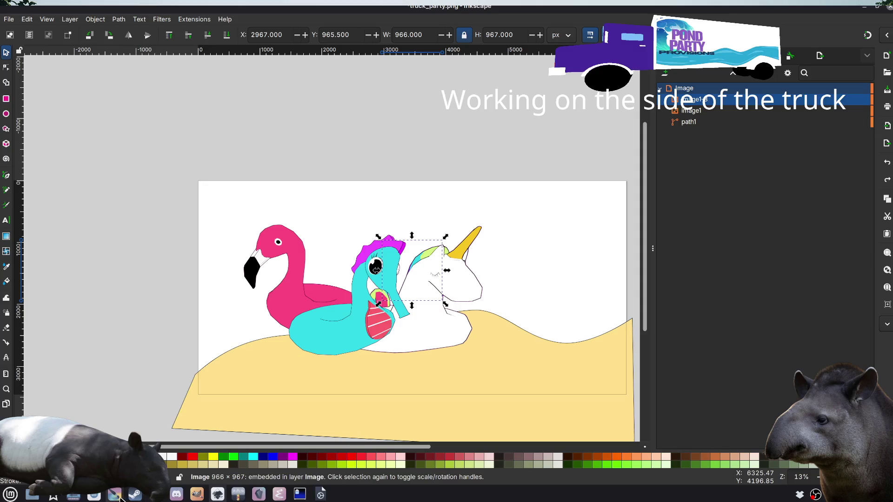
left_click(116, 495)
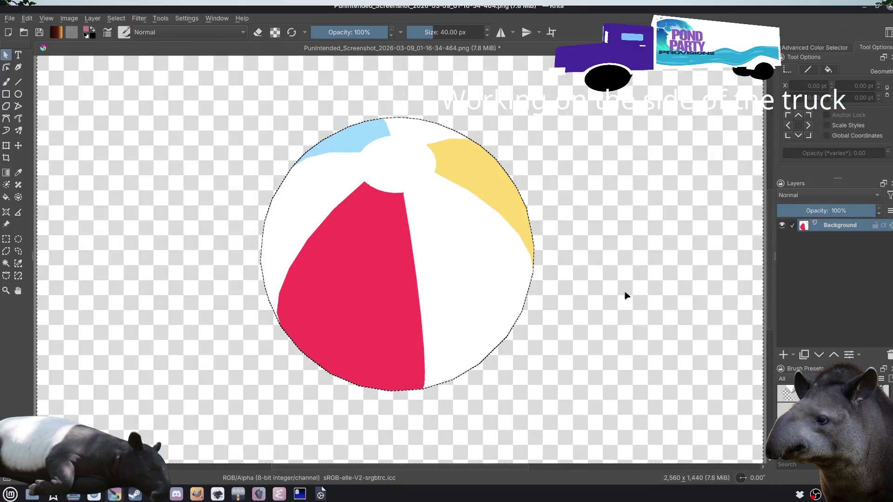
Step: Clear the selection and crop the beach ball tightly to 1258×1105
left_click(140, 147)
left_click(116, 18)
left_click(142, 43)
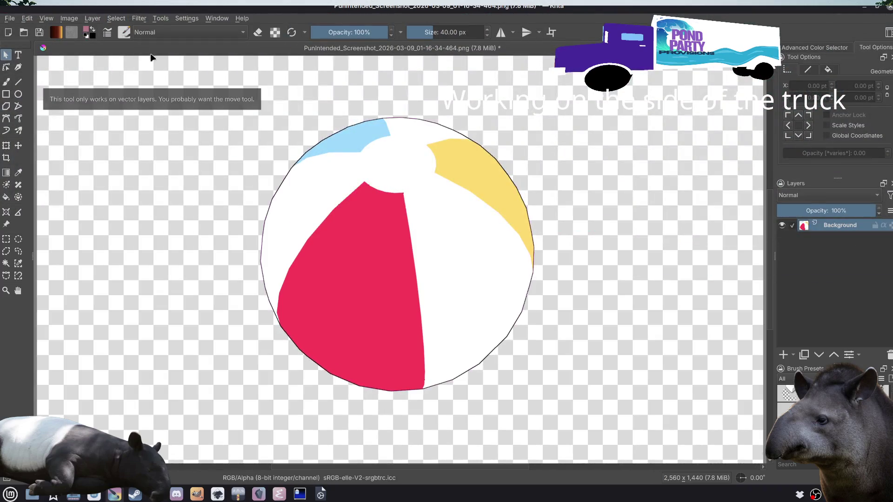
key("c")
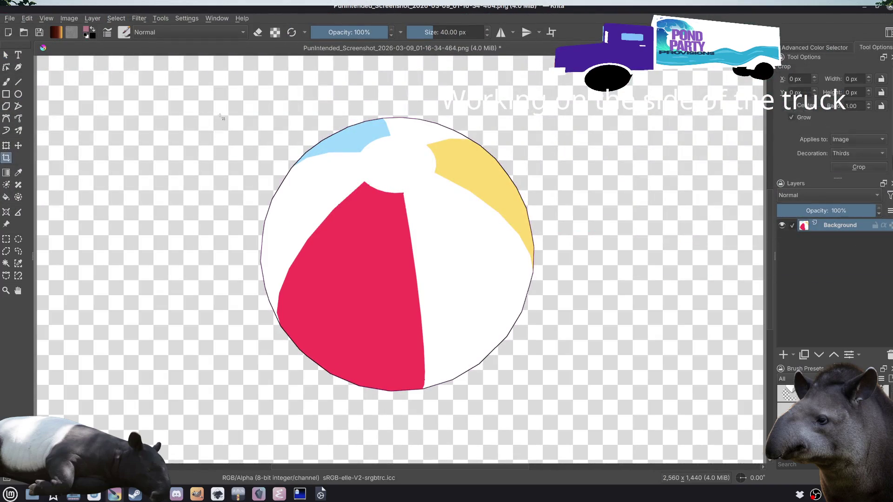
mouse_move(226, 103)
left_mouse_down()
mouse_move(528, 378)
mouse_move(583, 417)
left_mouse_up()
double_click(572, 400)
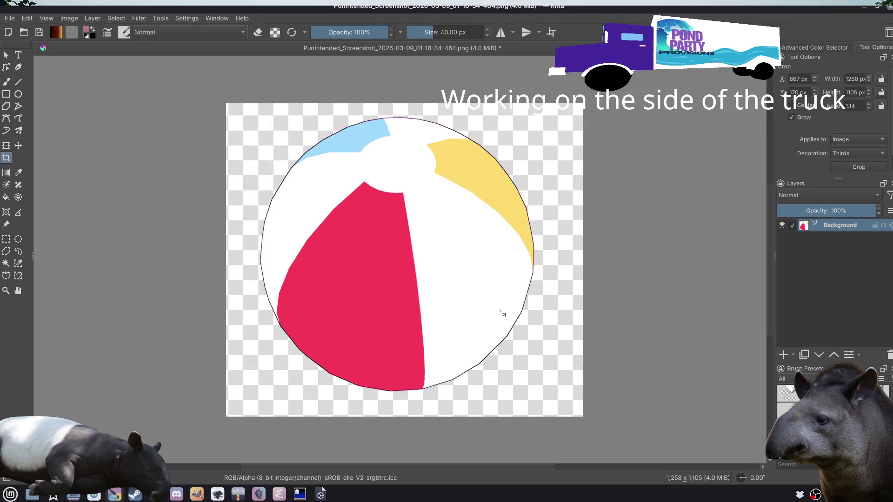
Step: Export the cropped beach ball as bb.png with default PNG options
left_click(10, 19)
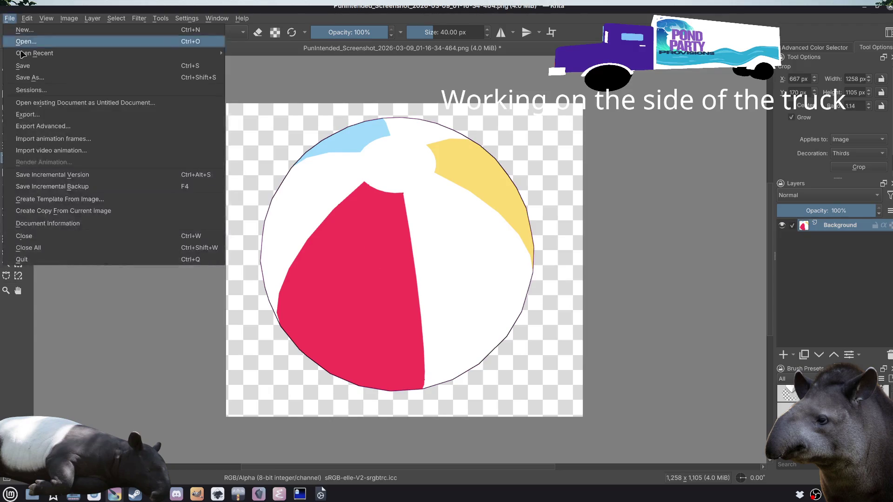
left_click(32, 114)
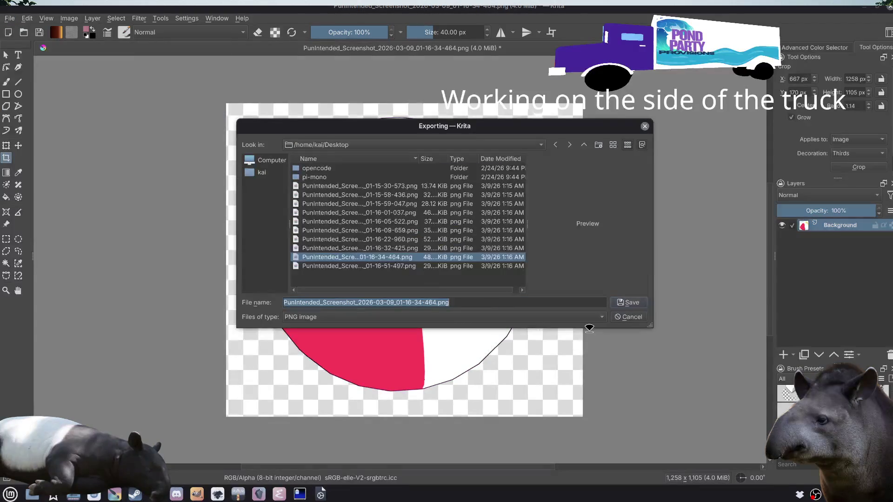
type("bb")
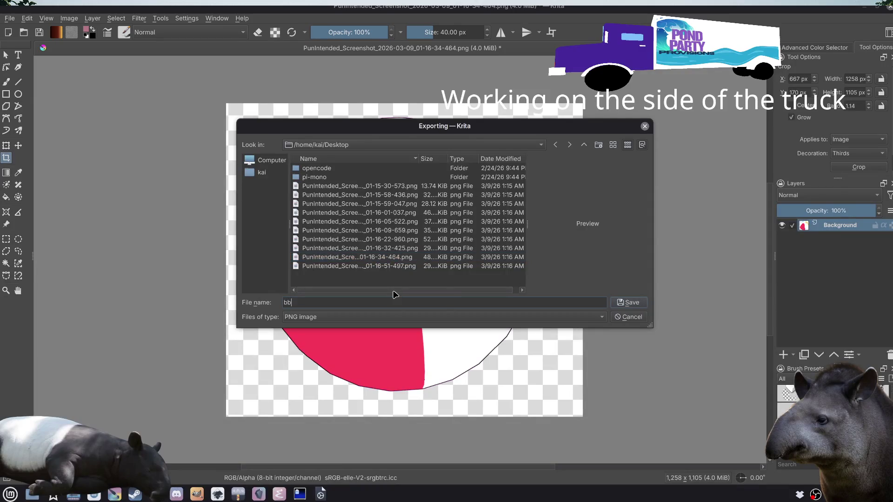
left_click(629, 302)
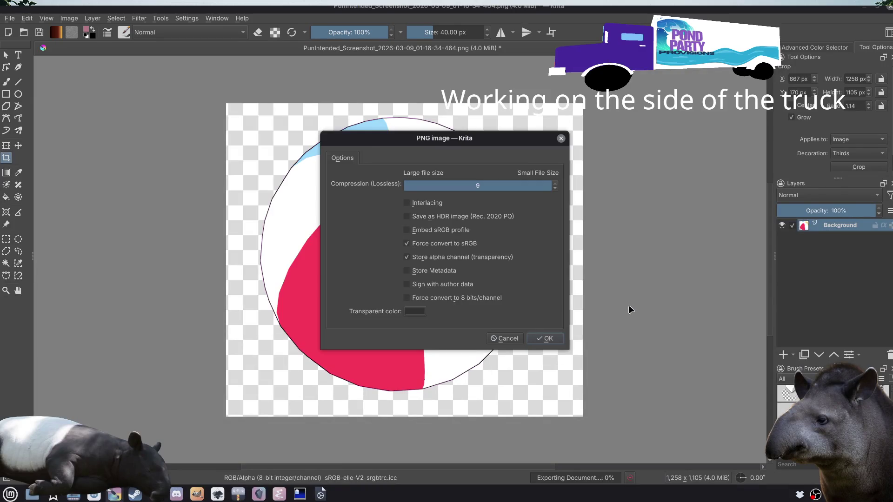
key("Return")
key("alt+Tab")
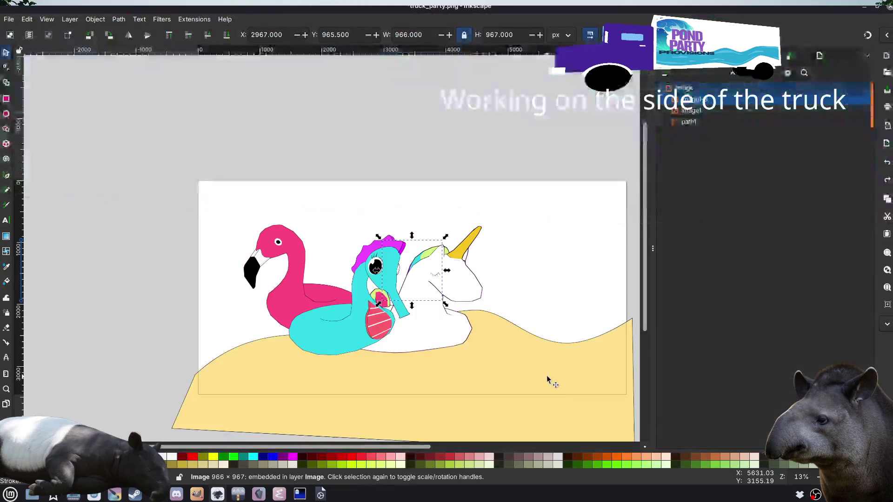
Step: Import bb.png from the Desktop and paste the beach ball into truck_party
key("ctrl+o")
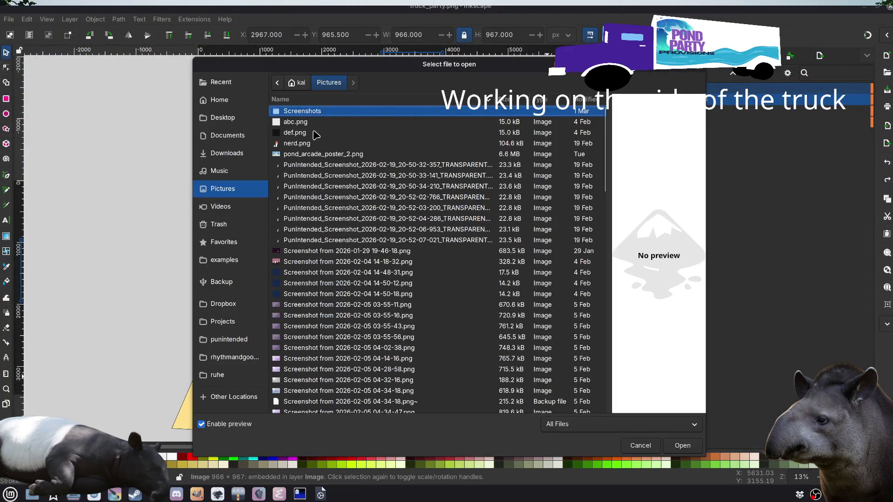
left_click(232, 119)
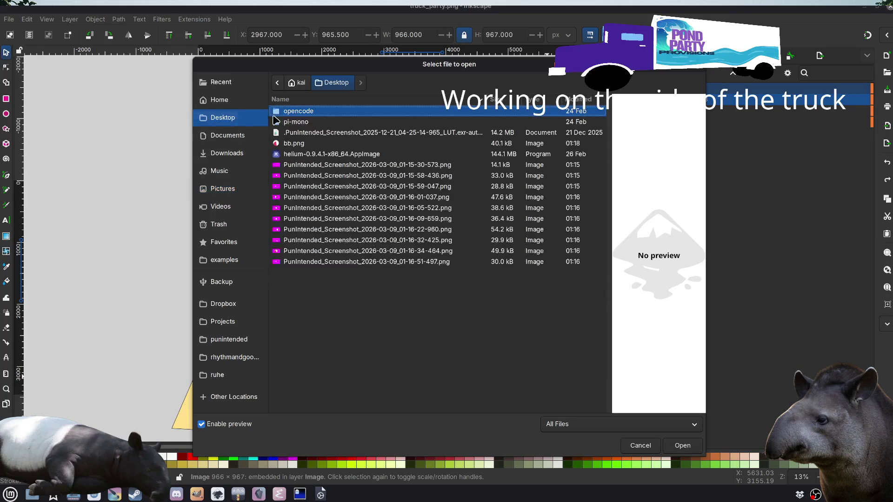
double_click(298, 144)
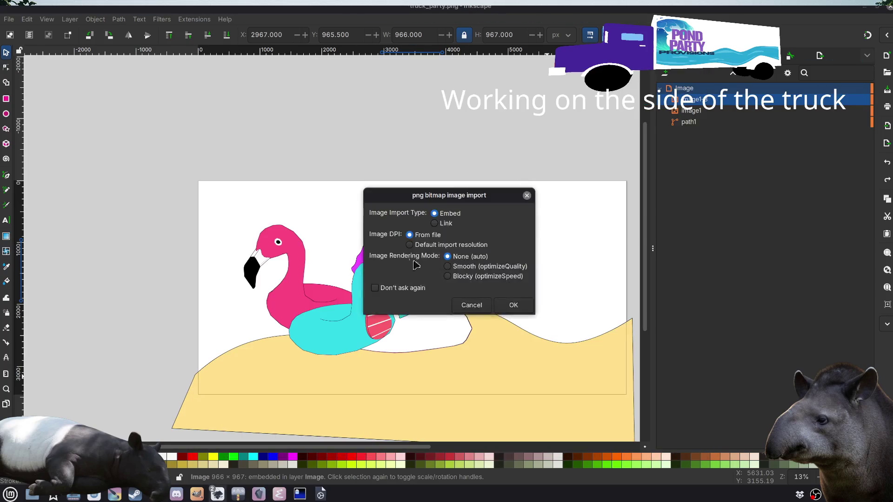
key("Return")
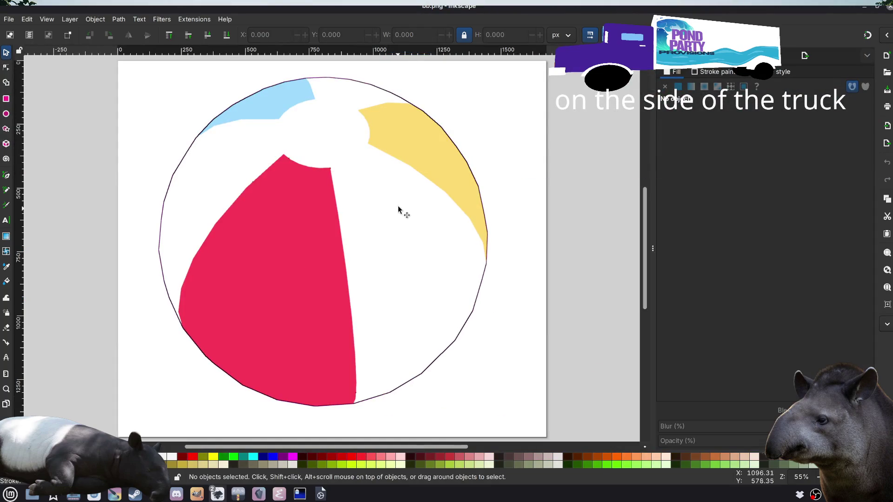
left_click(446, 139)
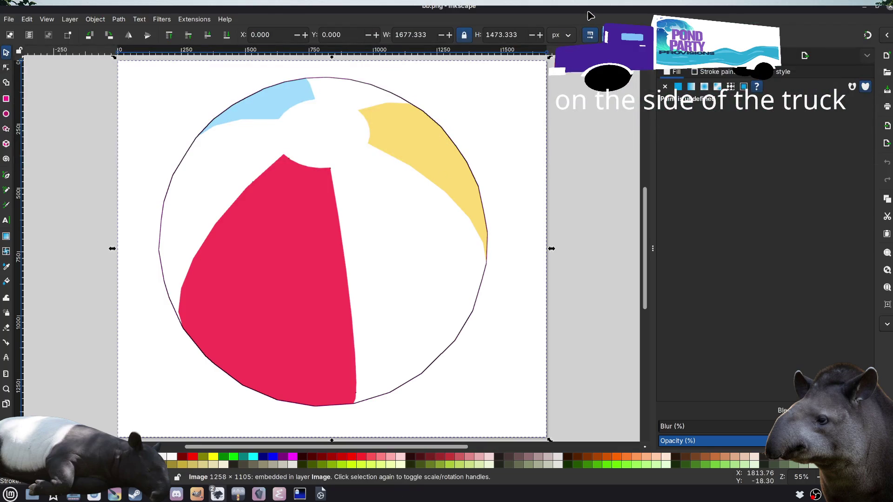
double_click(589, 16)
left_click(406, 195)
key("ctrl+v")
Step: Scale the beach ball to about 1580×1388 px and place it right of the unicorn
mouse_move(405, 198)
left_mouse_down()
mouse_move(395, 264)
mouse_move(349, 287)
left_mouse_up()
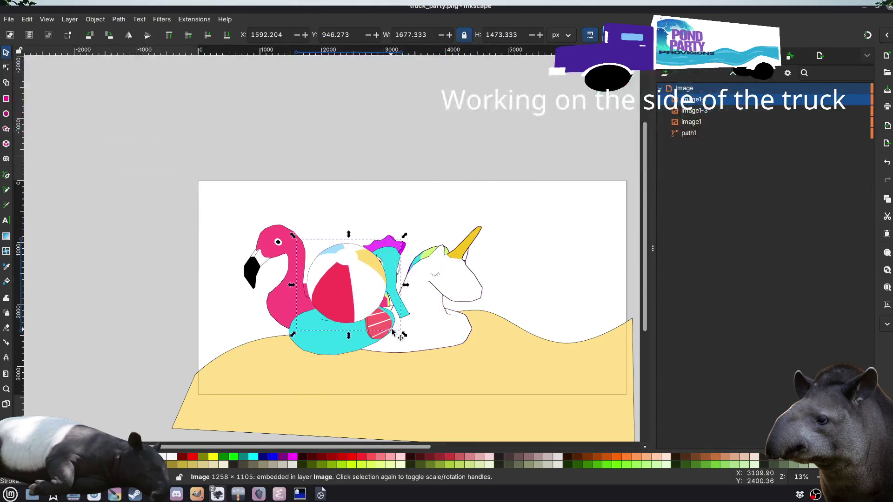
left_click_drag(403, 334, 372, 305)
mouse_move(331, 258)
left_mouse_down()
mouse_move(508, 260)
mouse_move(538, 226)
mouse_move(554, 314)
left_mouse_up()
left_click(511, 136)
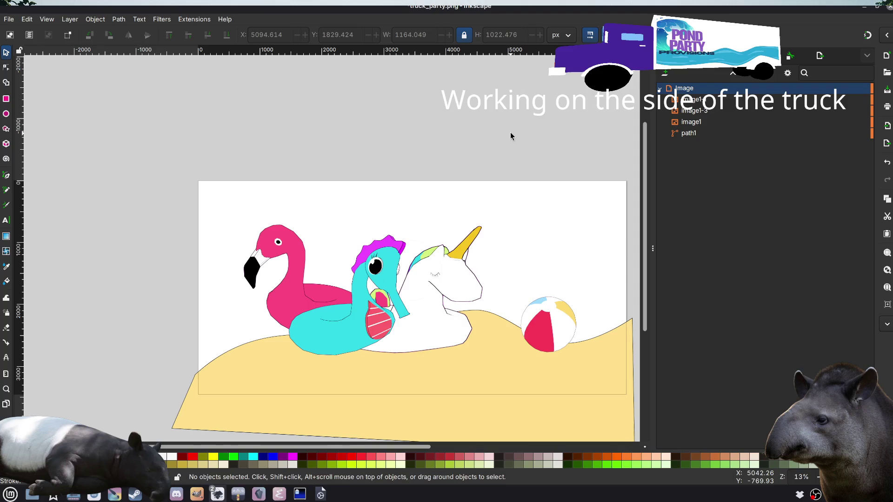
left_click(561, 306)
left_click_drag(587, 358, 635, 414)
left_click_drag(558, 352, 533, 330)
left_click_drag(612, 273, 578, 289)
left_click_drag(537, 333, 551, 315)
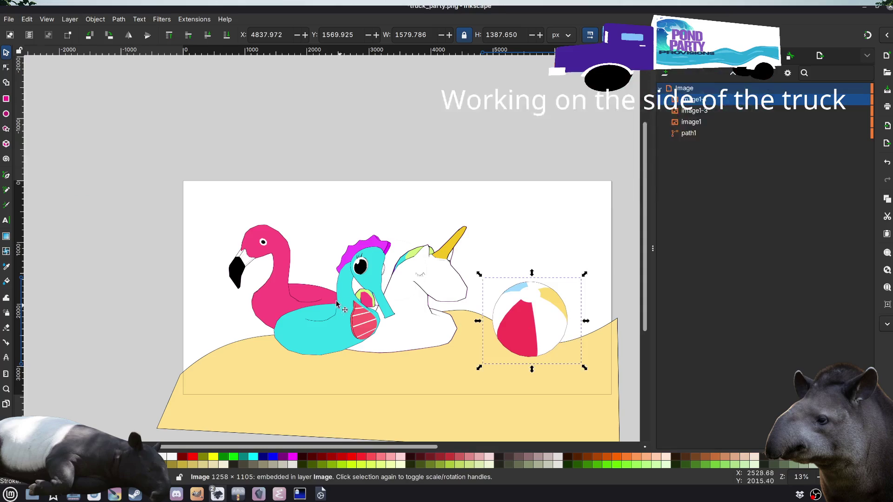
Step: Select the floats image, seahorse overlay and beach ball in turn from the objects list
left_click(278, 275)
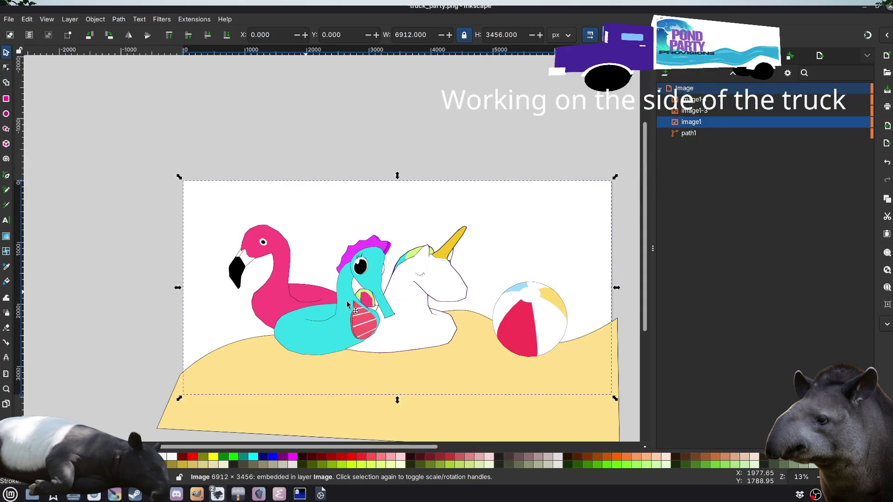
left_click(702, 109)
left_click(703, 102)
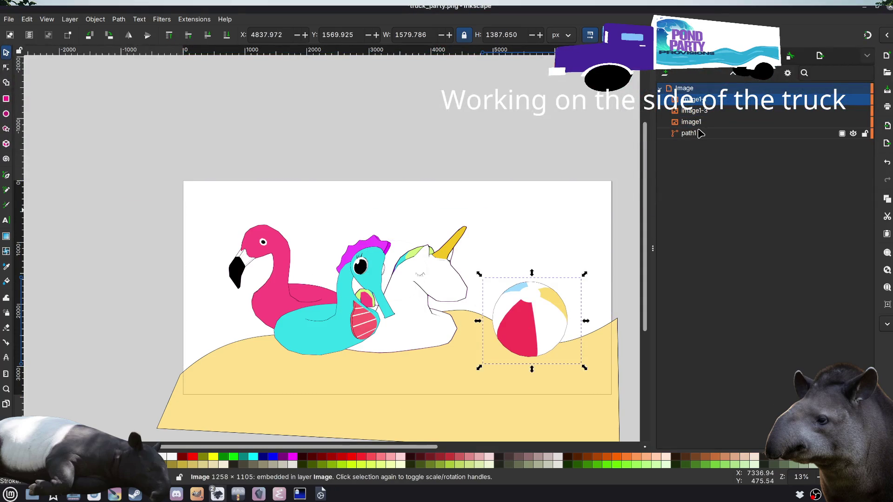
left_click(701, 125)
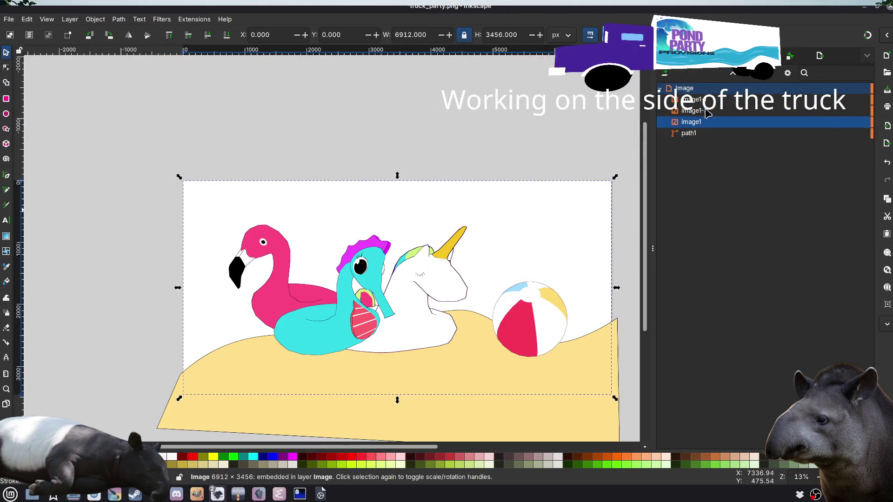
Step: Delete the small extra image over the seahorse
left_click(704, 101)
left_click(703, 108)
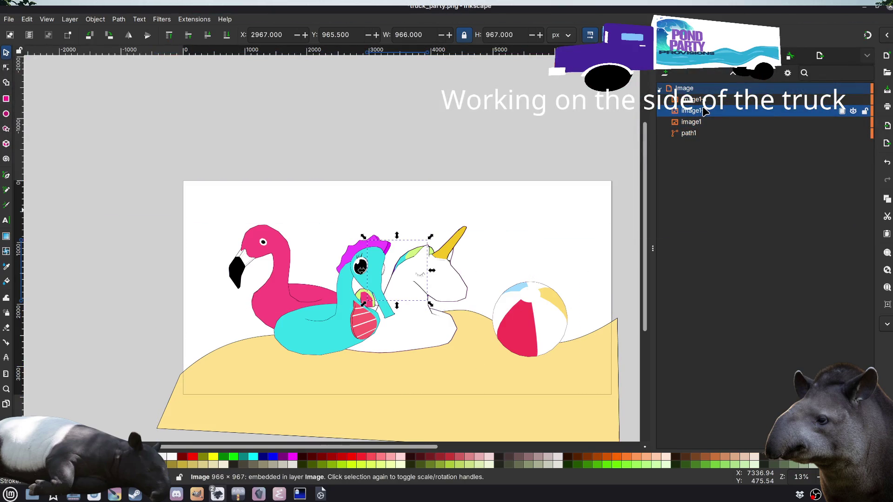
key("Delete")
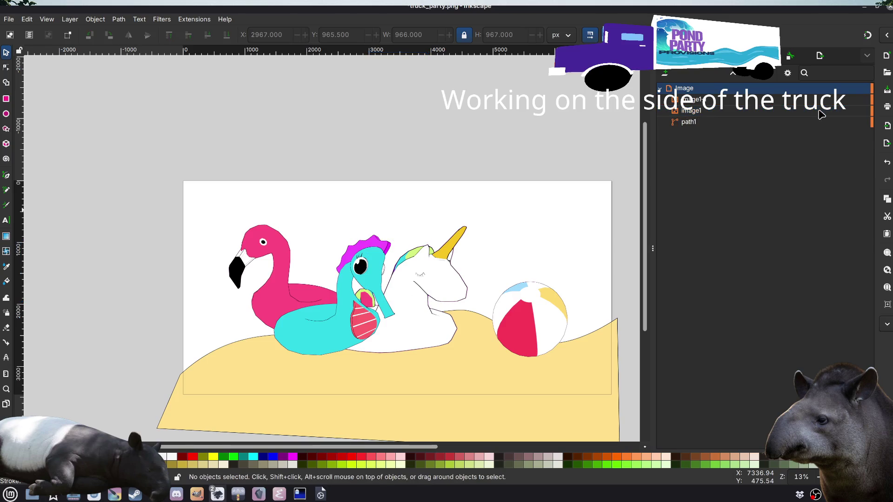
Step: Shrink the floats image with corner drags and shift it left
left_click(755, 112)
left_click_drag(616, 180, 555, 205)
mouse_move(532, 377)
left_mouse_down()
mouse_move(483, 387)
mouse_move(497, 371)
left_mouse_up()
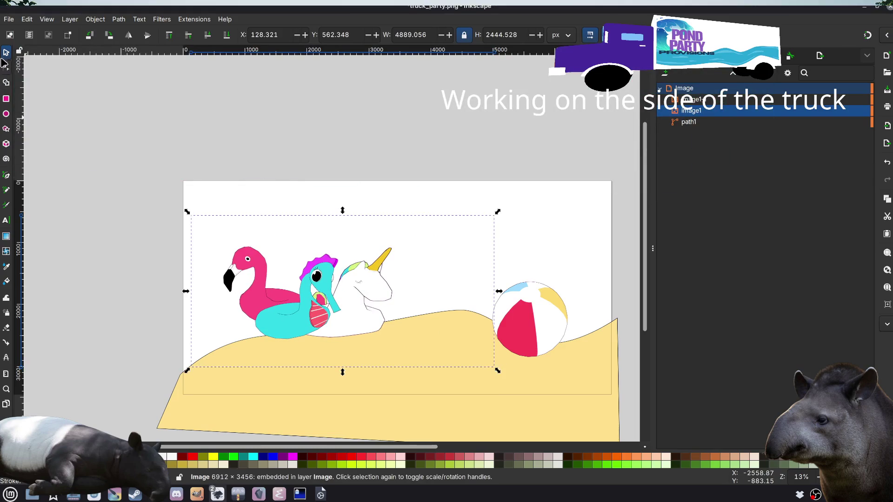
left_click(100, 145)
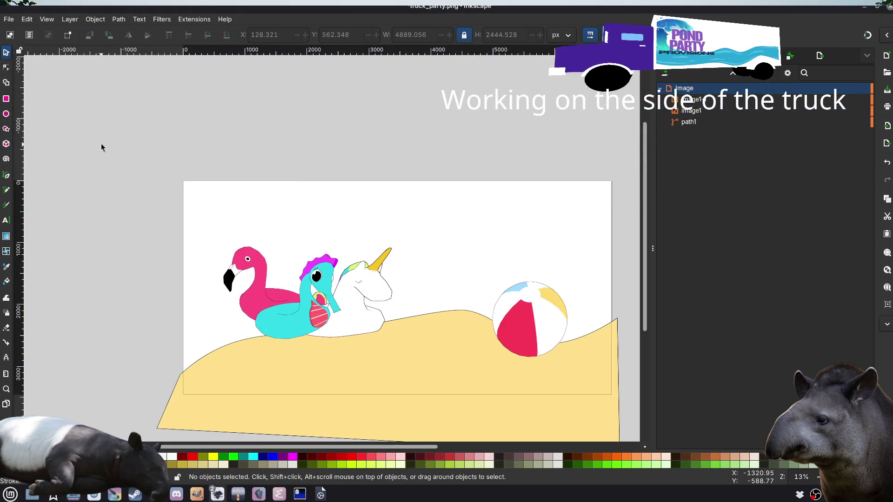
left_click(334, 298)
Step: Try a vertical flip of the floats image, then undo it
right_click(335, 298)
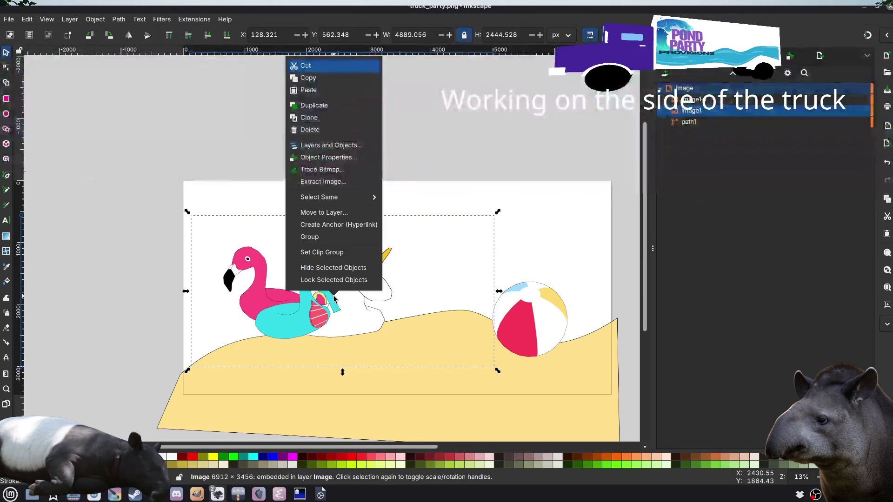
left_click(115, 221)
key("t")
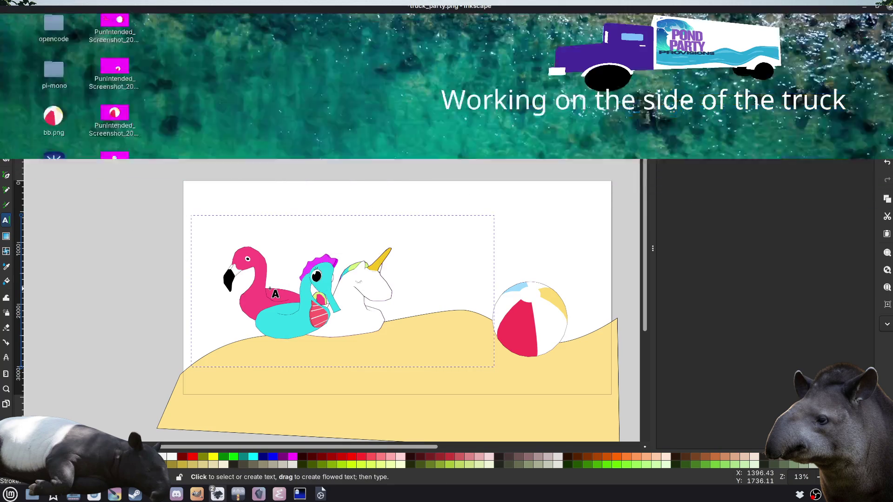
key("v")
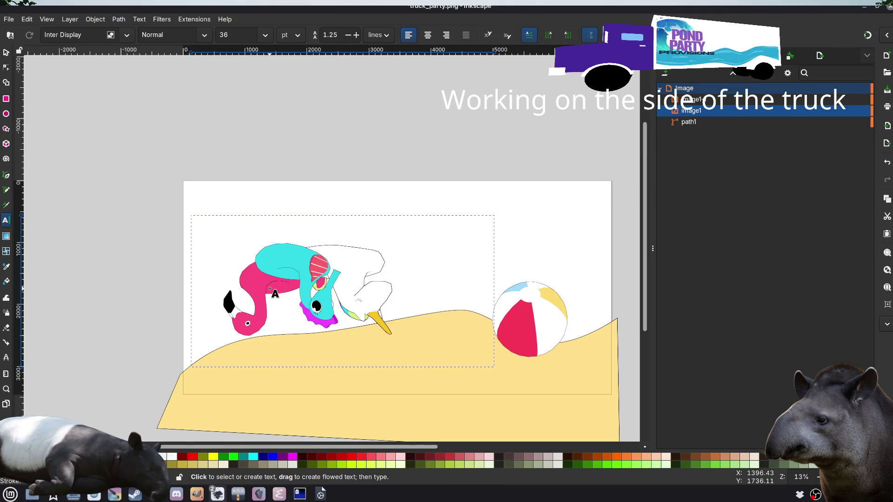
key("ctrl+z")
key("ctrl+shift+z")
key("ctrl+z")
Step: Return to the Selector and dismiss the floats image's context menu without changes
left_click(5, 53)
left_click(127, 139)
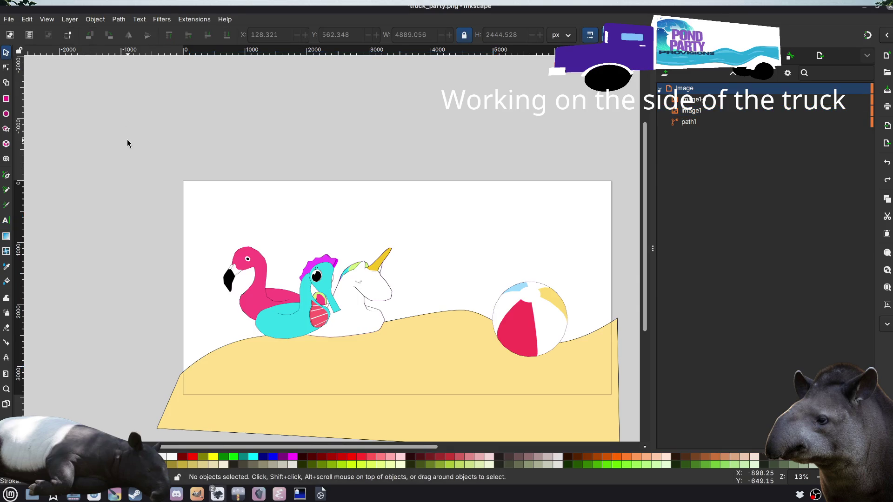
right_click(319, 311)
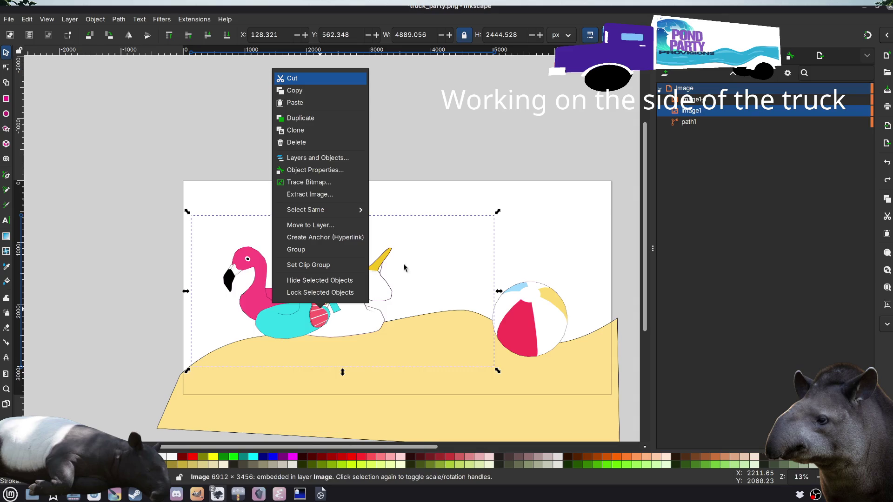
left_click(505, 137)
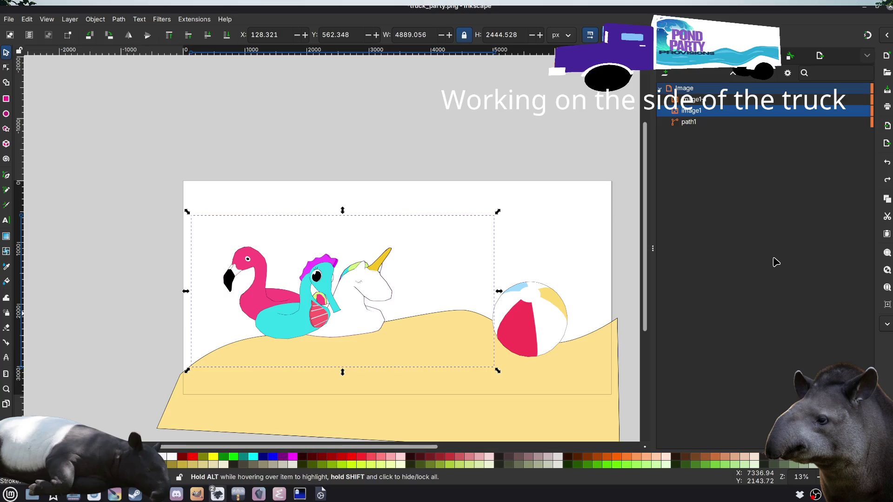
left_click(488, 136)
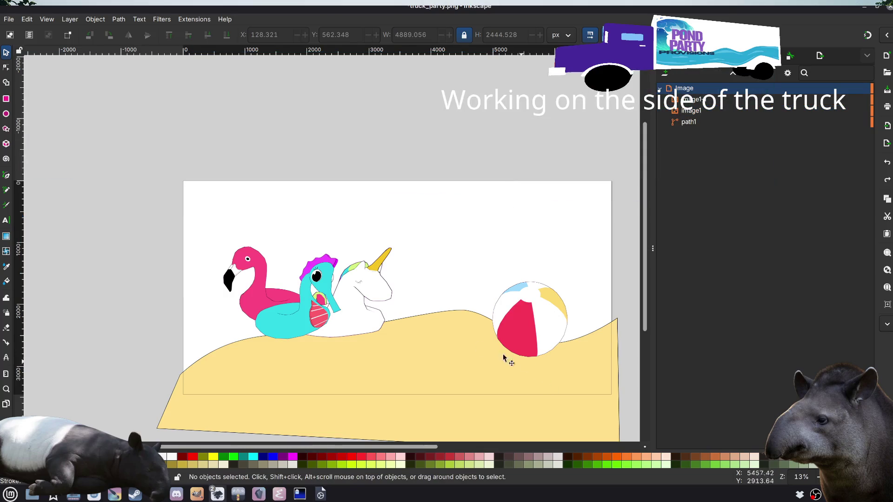
Step: Shift the floats slightly left and down, and raise the sand shape
left_click(278, 315)
mouse_move(278, 316)
left_mouse_down()
mouse_move(267, 325)
mouse_move(257, 316)
mouse_move(261, 324)
mouse_move(260, 298)
mouse_move(263, 308)
left_mouse_up()
left_click(411, 355)
left_click_drag(511, 370, 509, 339)
left_click(191, 143)
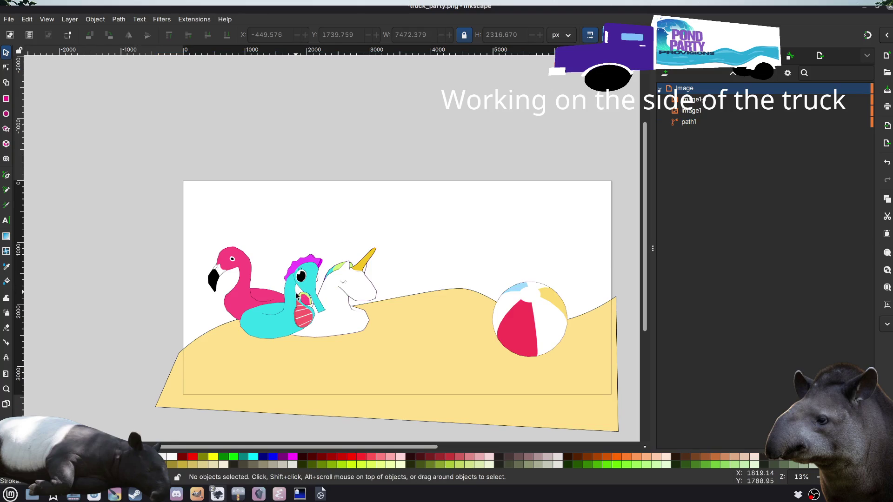
Step: Nudge the floats image slightly down so it rests on the dunes
left_click(739, 100)
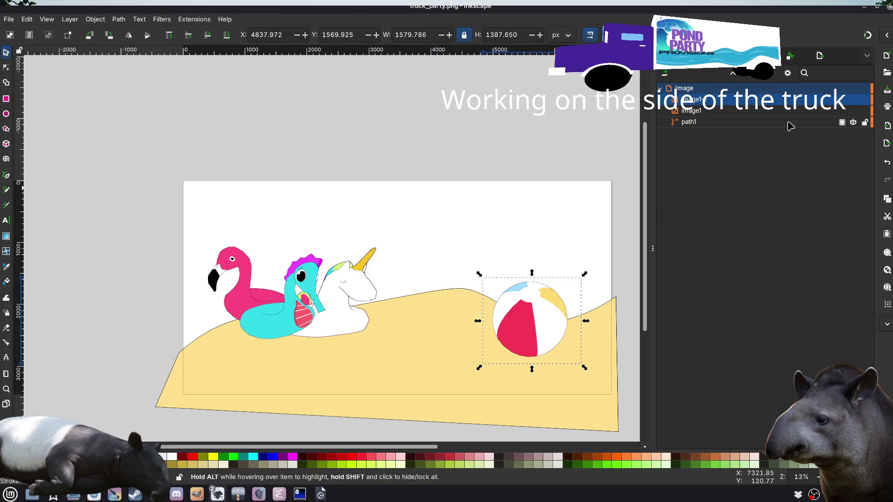
left_click(759, 117)
left_click_drag(297, 279, 300, 292)
left_click(302, 144)
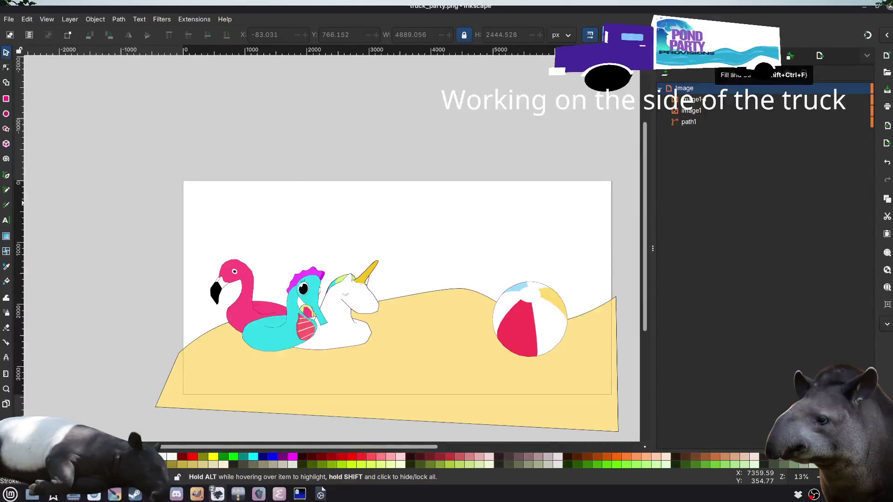
Step: Add an Image 1 layer below image1 with a page-covering rectangle behind the floats and ball
left_click(665, 73)
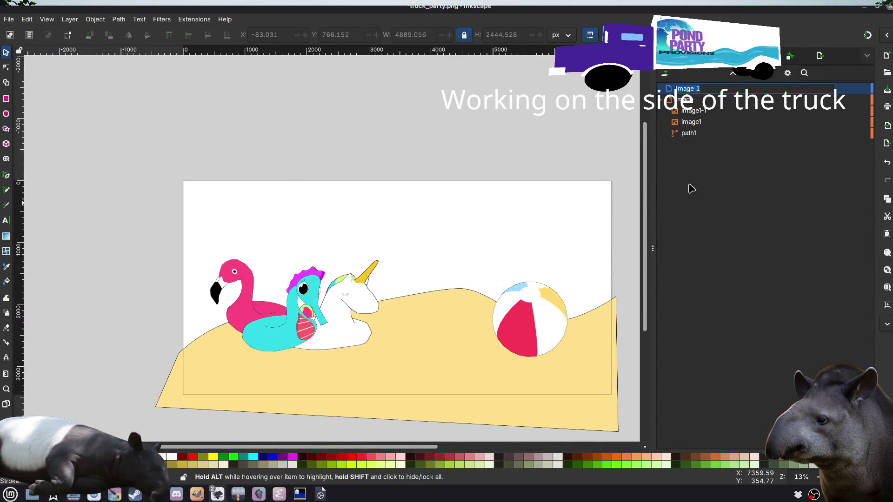
left_click_drag(697, 89, 695, 139)
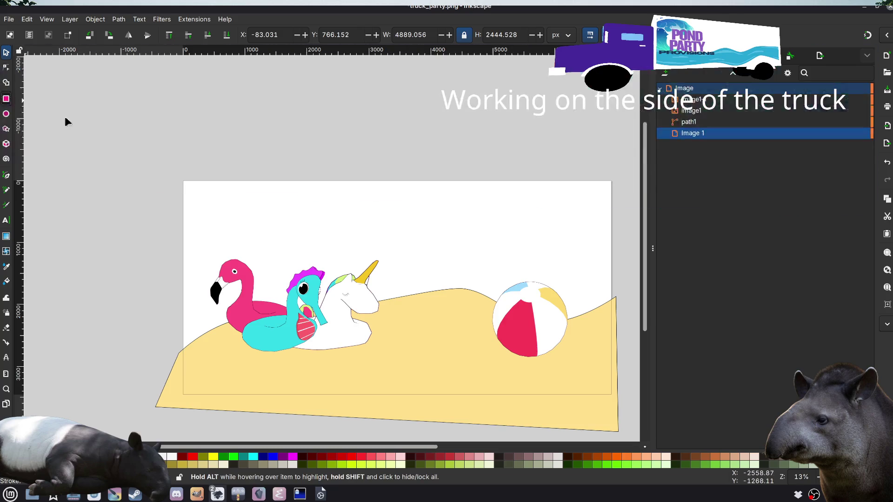
mouse_move(179, 172)
left_mouse_down()
mouse_move(566, 419)
mouse_move(613, 404)
mouse_move(625, 415)
mouse_move(623, 432)
left_mouse_up()
left_click_drag(699, 104, 701, 145)
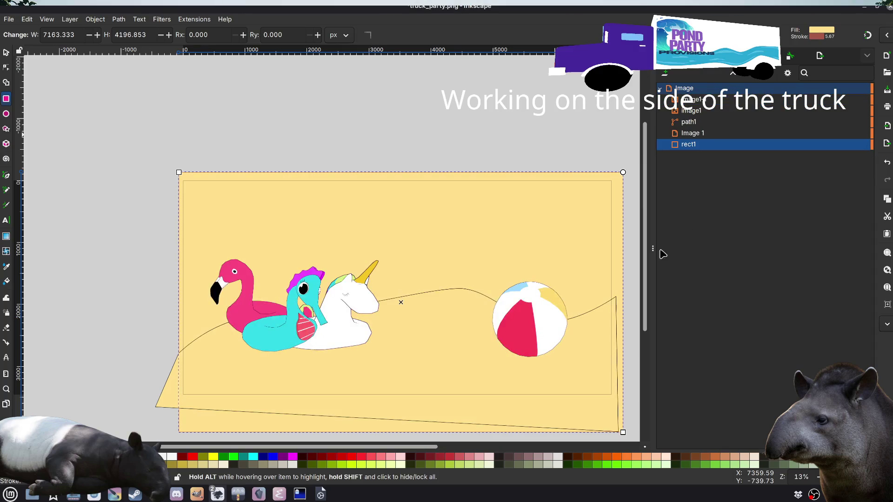
Step: Switch back to the Godot editor's flamingo_photo_studio scene
mouse_move(302, 496)
mouse_move(217, 494)
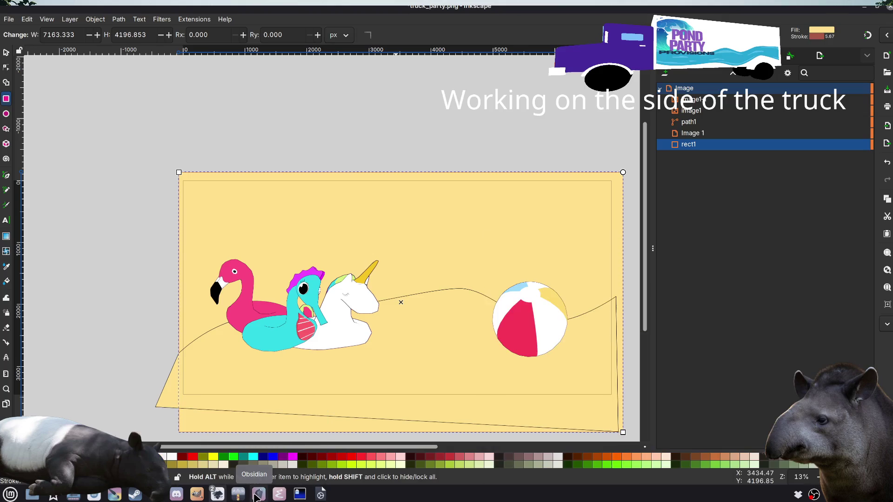
left_click(320, 494)
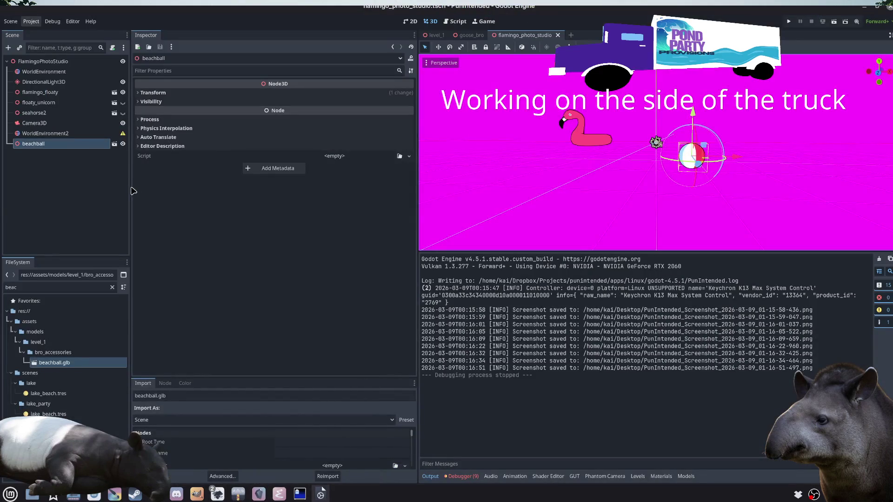
left_click(98, 361, "ctrl")
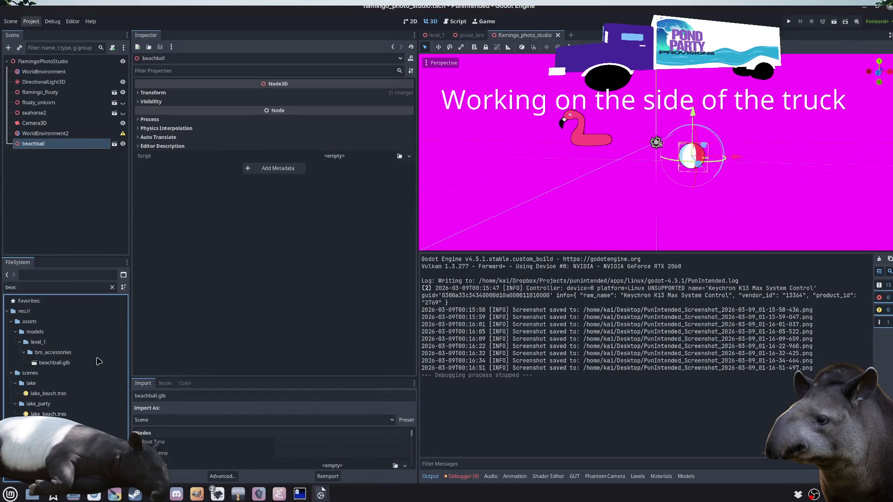
left_click(112, 287)
scroll(68, 358, "down", 5)
scroll(69, 358, "down", 15)
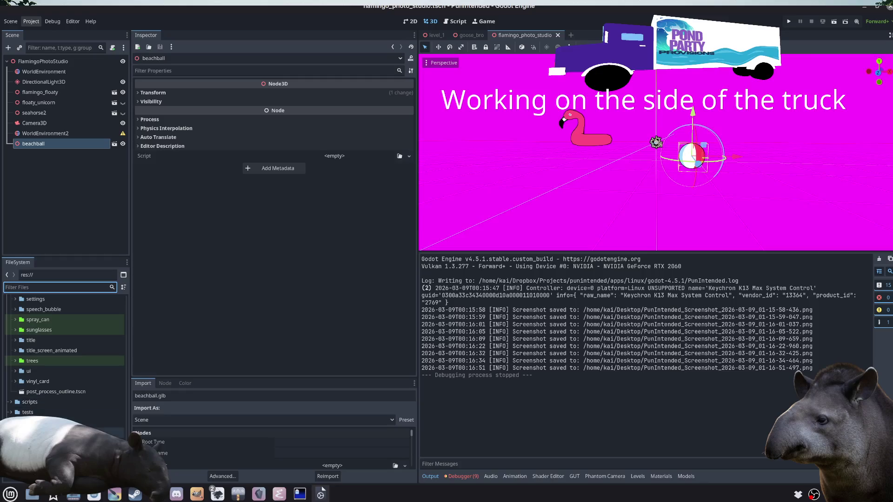
left_click(42, 422)
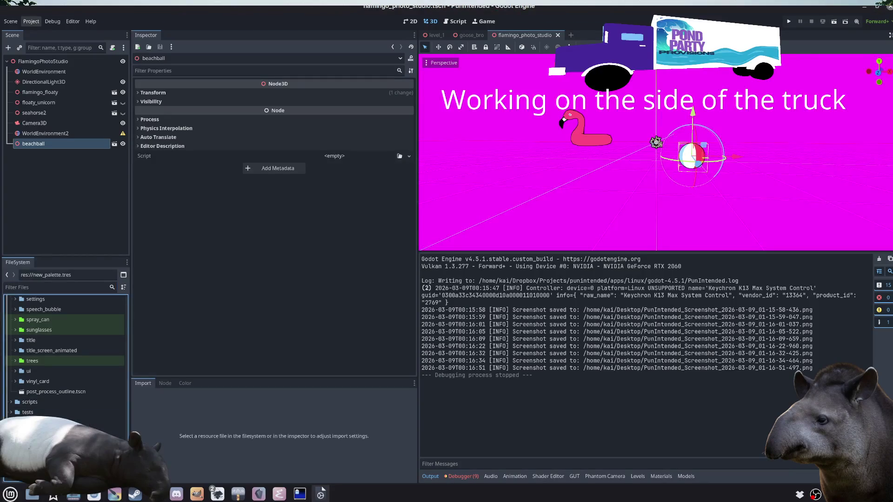
double_click(42, 423)
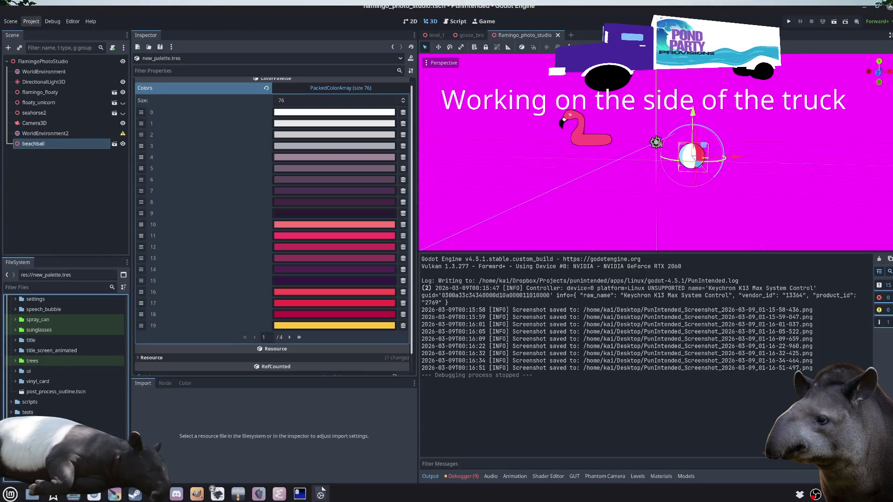
left_click(289, 338)
left_click(289, 337)
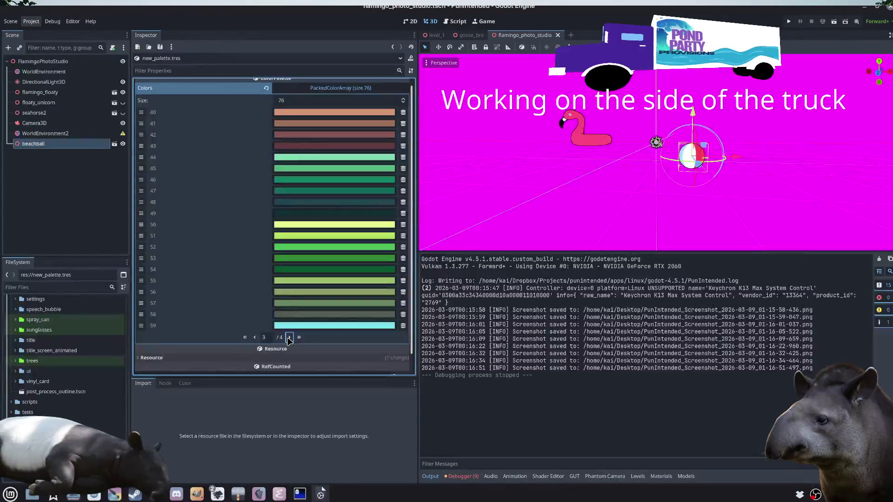
left_click(289, 338)
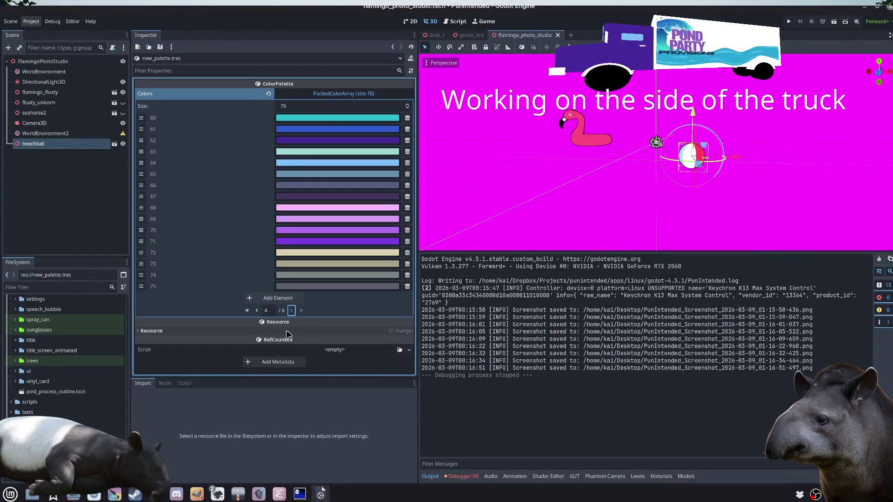
left_click(256, 310)
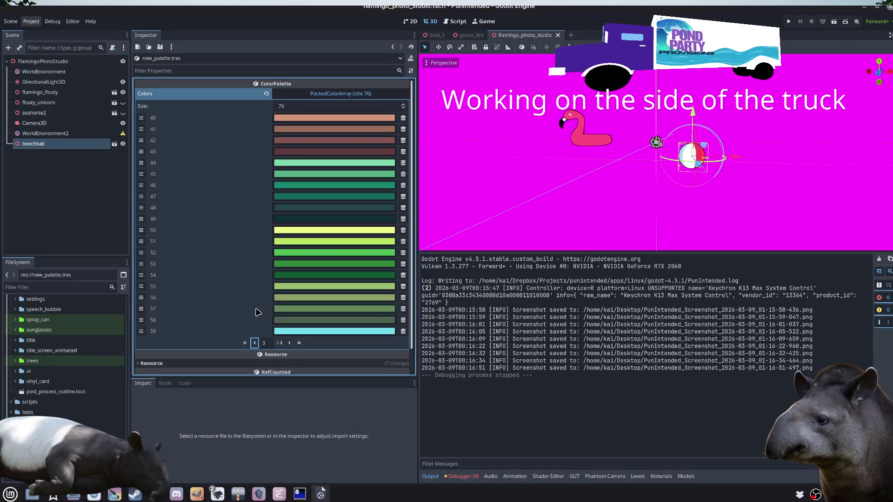
left_click(288, 343)
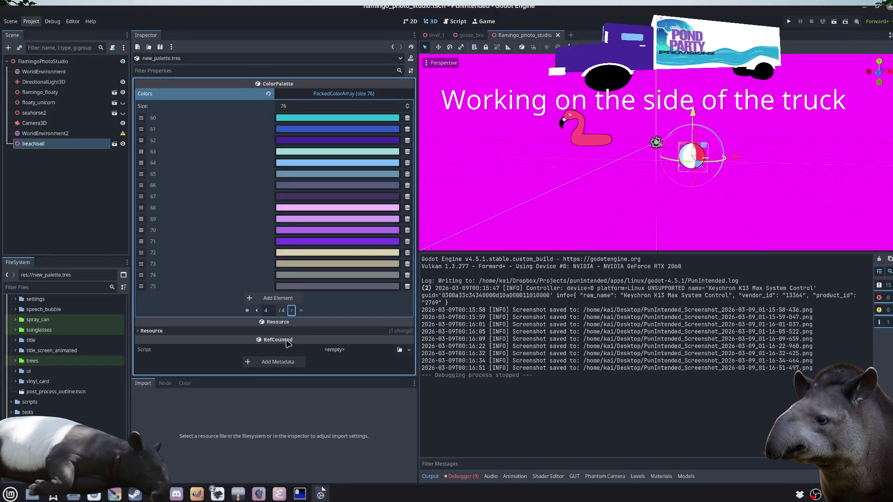
left_click(307, 153)
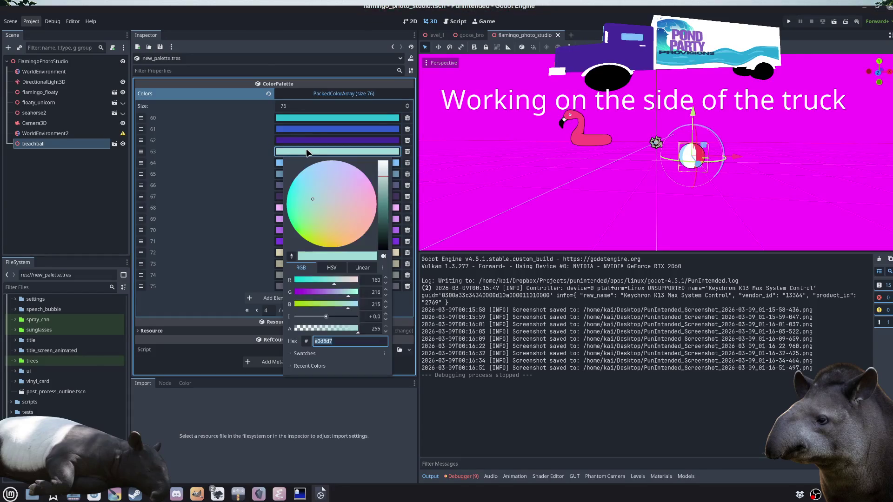
left_click(320, 494)
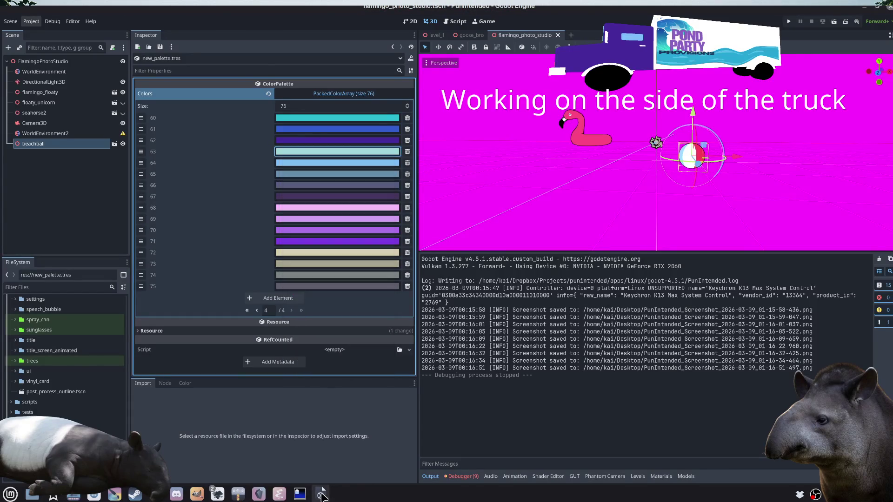
mouse_move(225, 494)
left_click(177, 449)
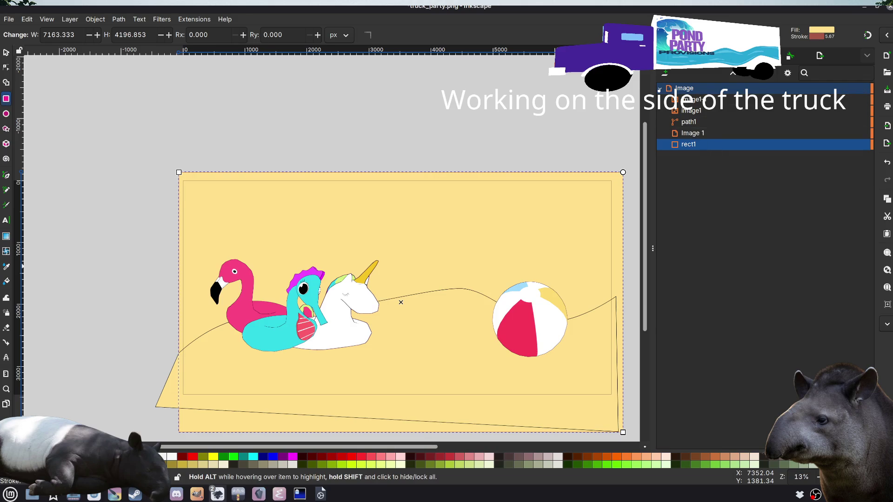
Step: Fill the page-sized background rectangle with teal a0d8d7 in Fill and Stroke
key("ctrl+shift+f")
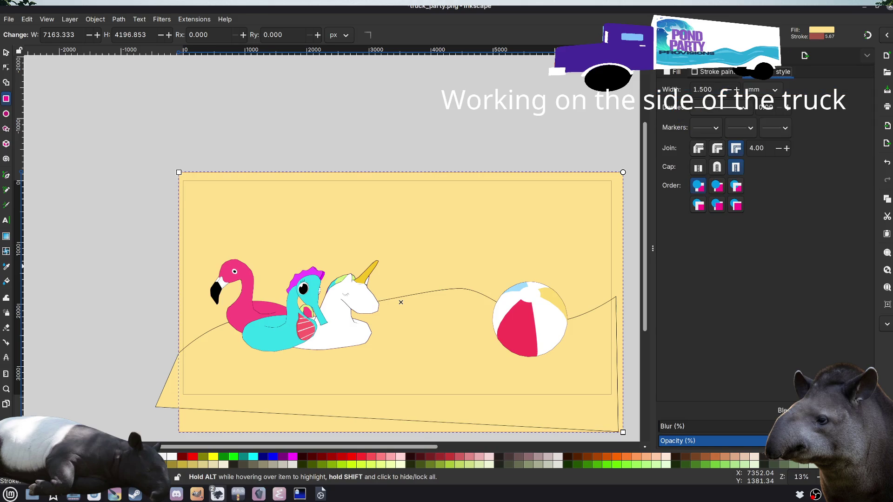
left_click(674, 72)
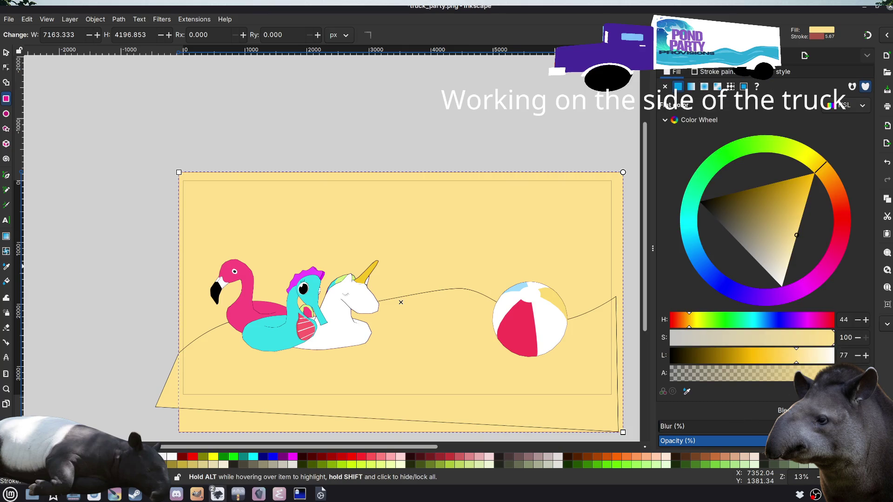
key("ctrl+z")
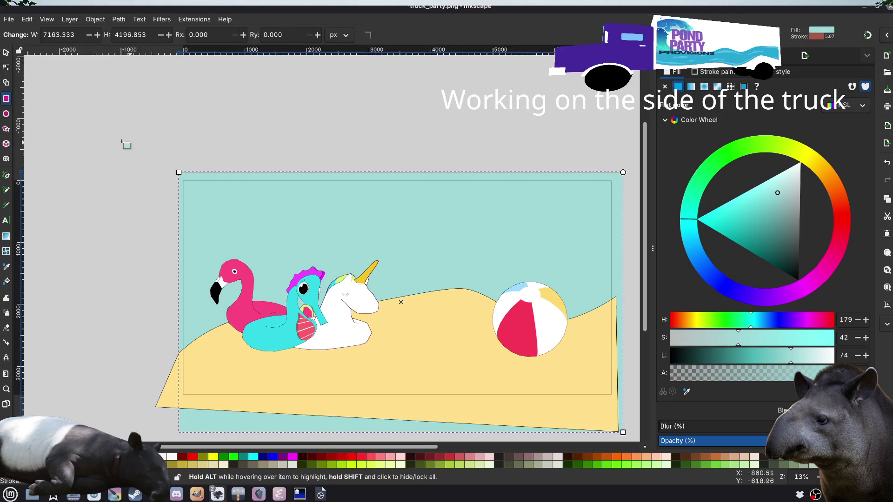
left_click(112, 140)
left_click(6, 52)
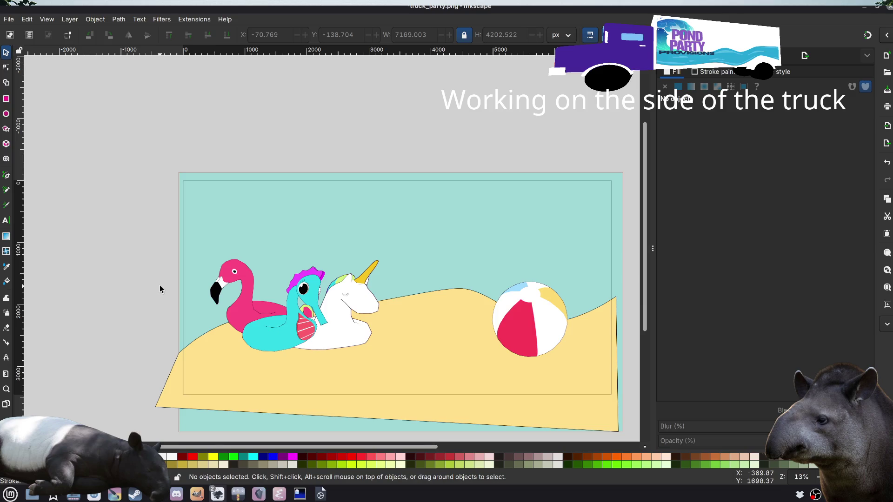
left_click(278, 347)
left_click(90, 140)
Step: Draw a flowed-text frame above the flamingo, then briefly check the beach ball in Krita
left_click(6, 219)
mouse_move(205, 207)
left_mouse_down()
mouse_move(312, 249)
mouse_move(379, 225)
mouse_move(405, 240)
left_mouse_up()
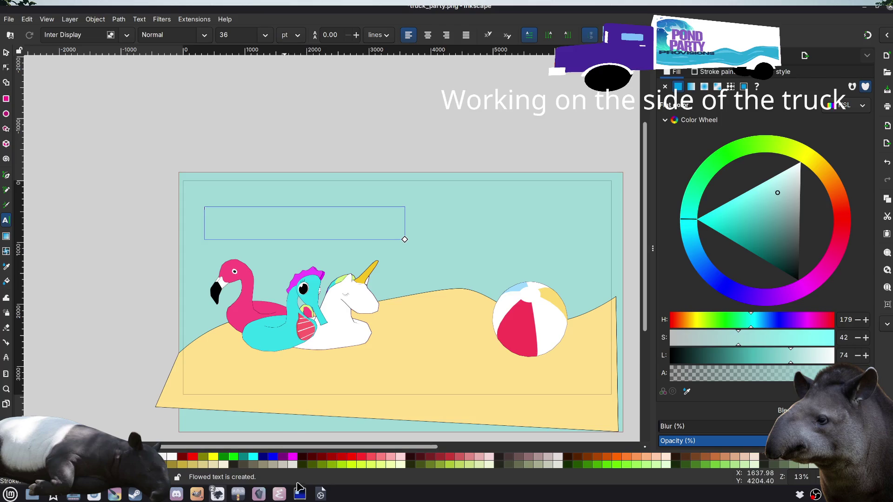
left_click(114, 496)
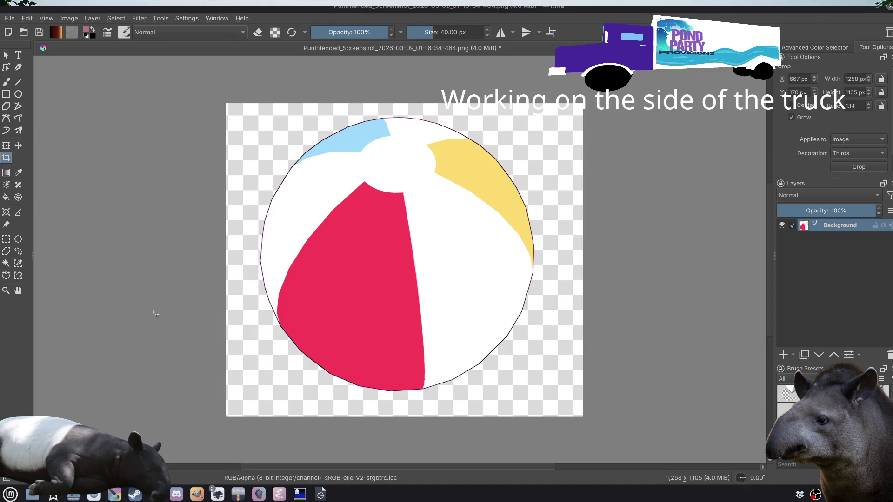
mouse_move(220, 497)
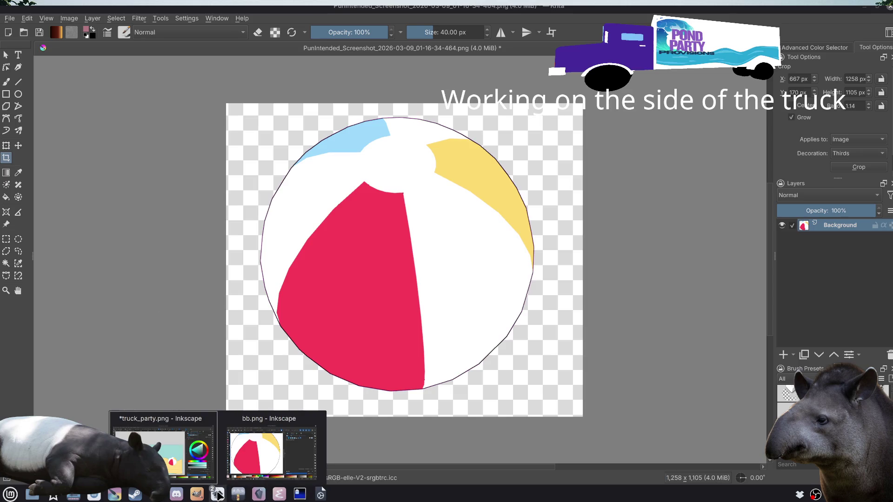
left_click(162, 446)
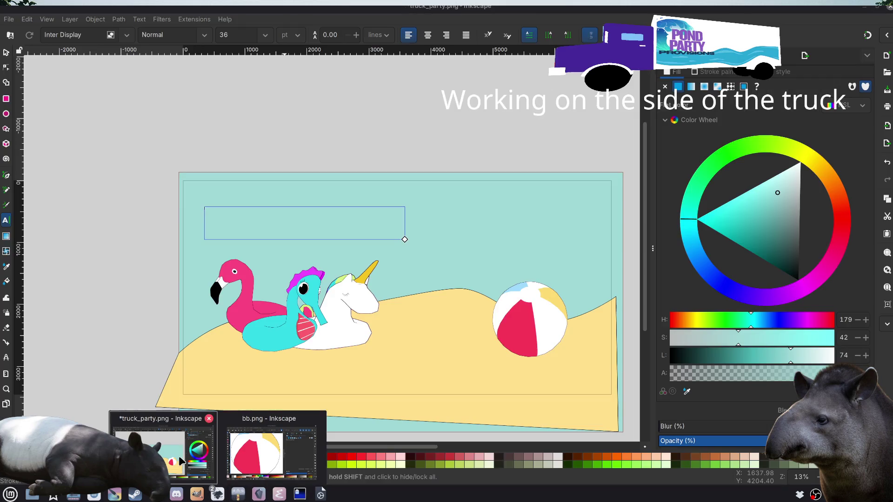
Step: Type the heading POND PARTY PROVISIONS into the text frame
left_click(6, 54)
left_click(6, 221)
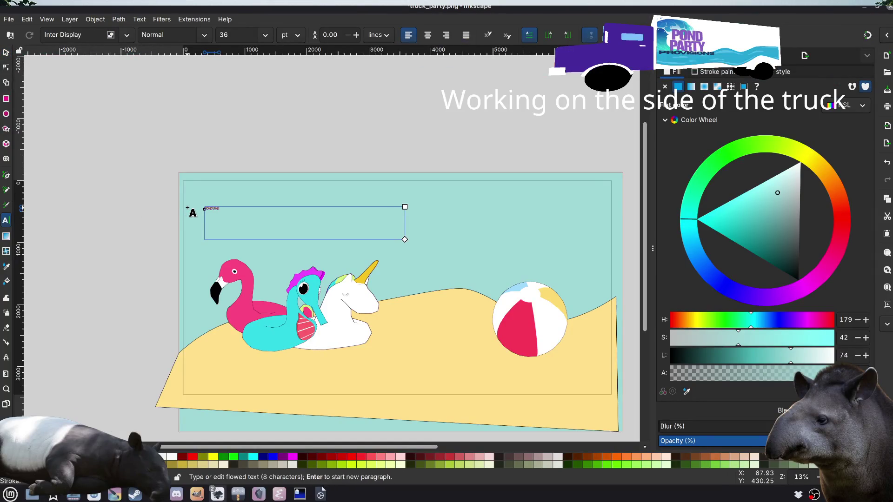
type("ty Pr")
key("Escape")
Step: Scale the heading up about five times, move it down-left above the flamingo, and fill it black
left_click(5, 54)
left_click(124, 172)
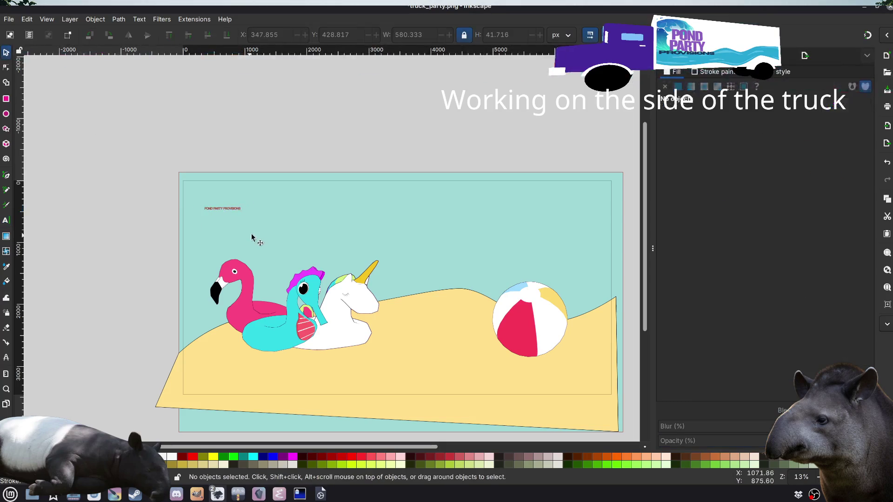
left_click(235, 208)
left_click_drag(245, 214, 386, 222)
left_click(91, 227)
left_click_drag(251, 215, 245, 230)
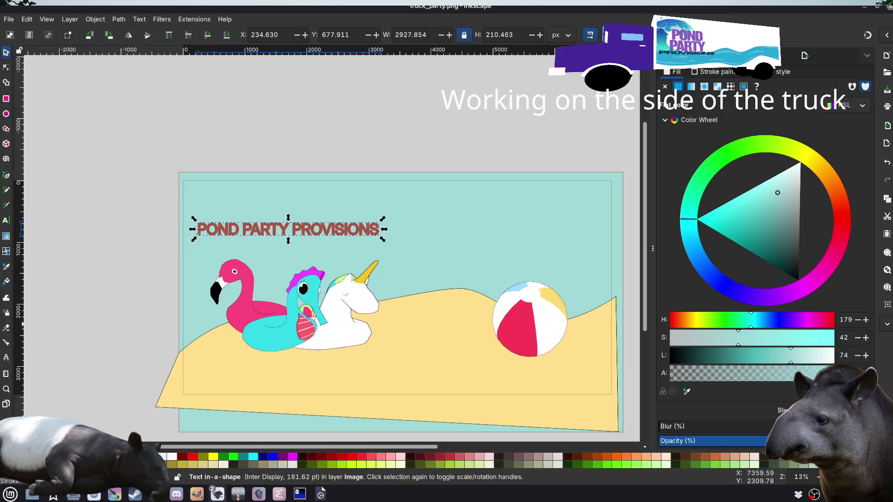
left_click(801, 293)
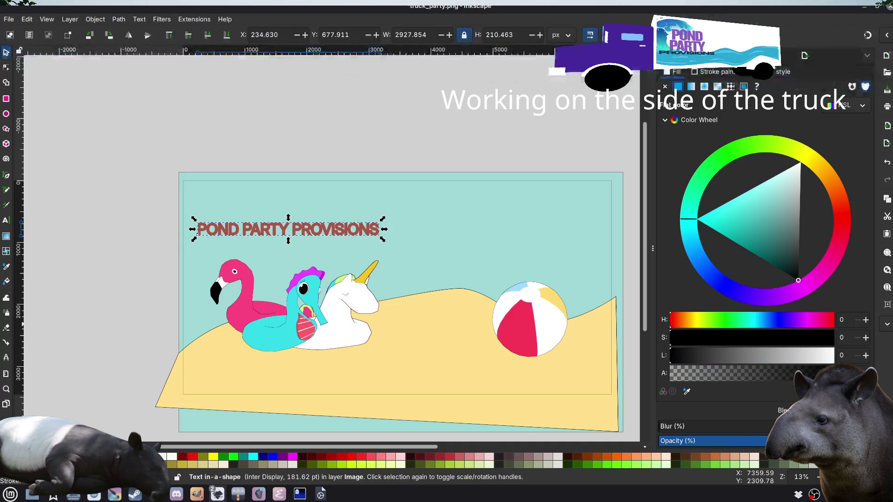
left_click(473, 139)
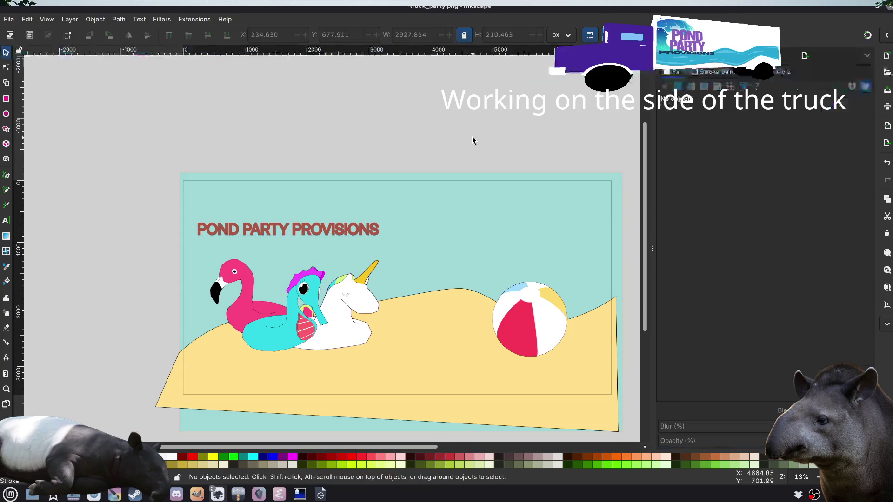
Step: Set the title's stroke paint to none and nudge the title slightly higher
left_click(333, 224)
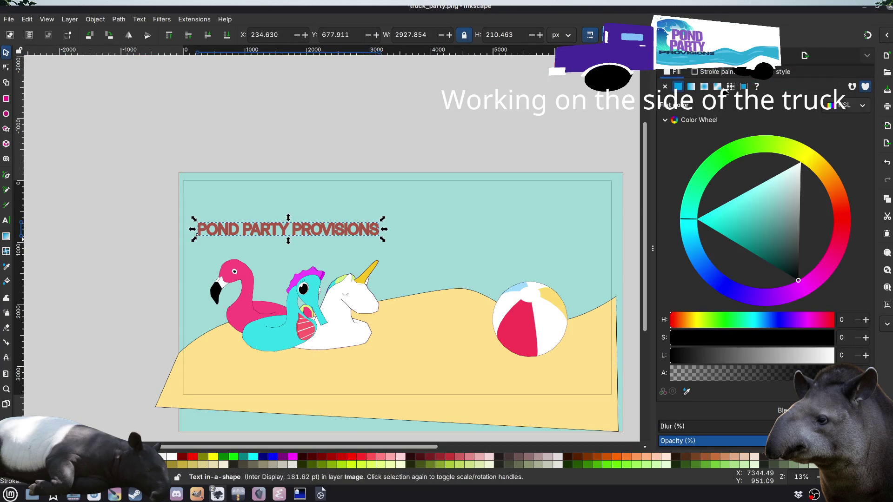
left_click(710, 72)
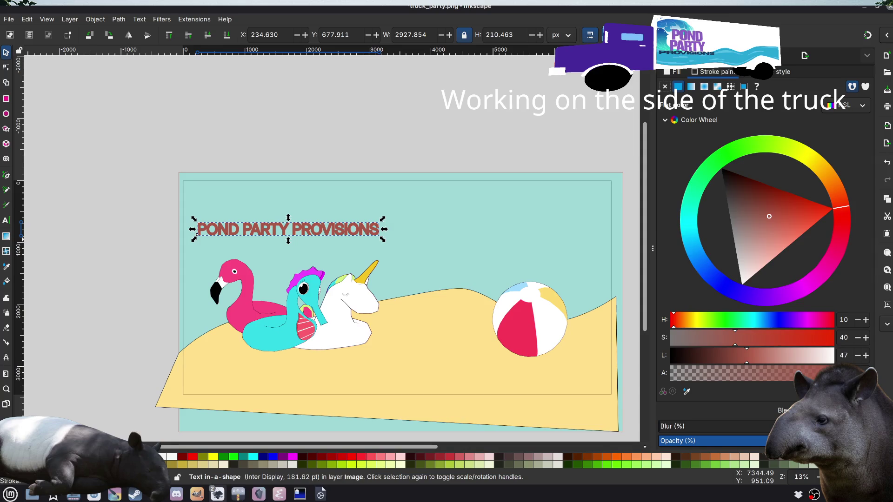
left_click(664, 86)
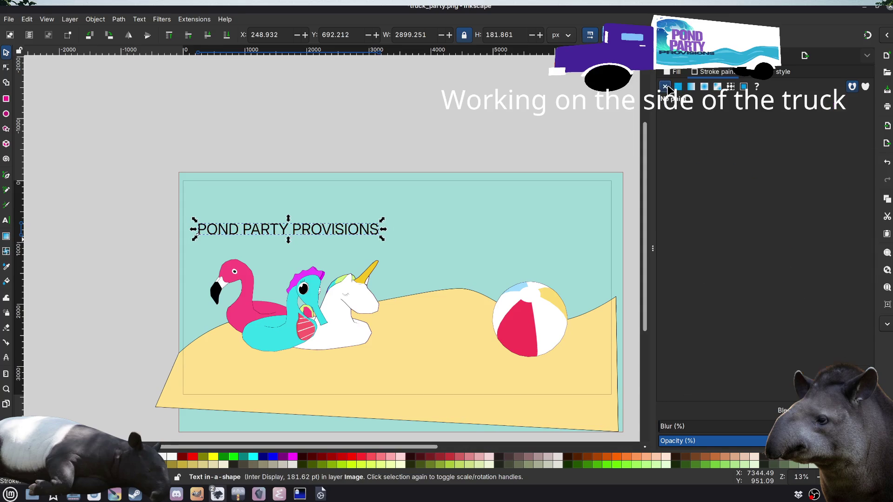
left_click(676, 73)
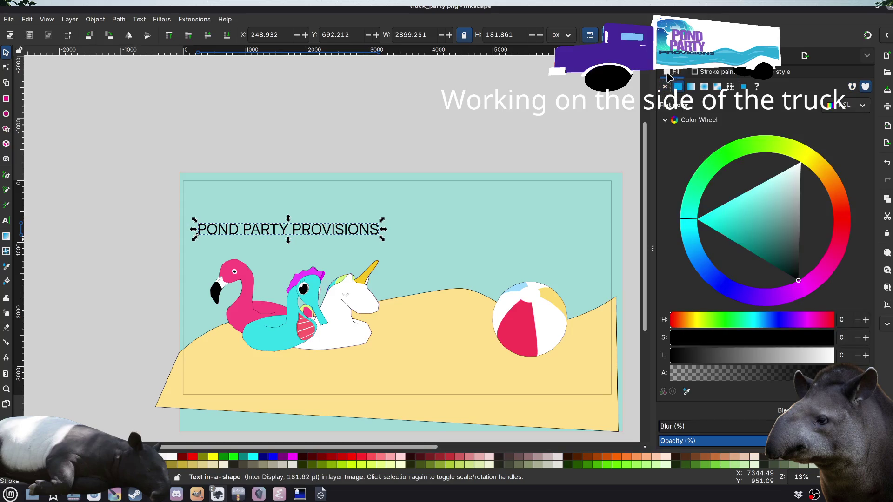
left_click(334, 250)
left_click_drag(327, 230, 329, 221)
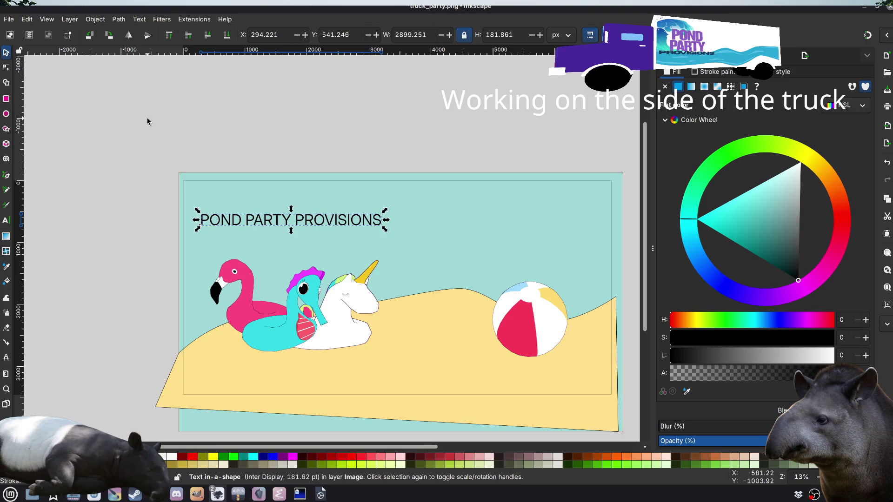
double_click(265, 222)
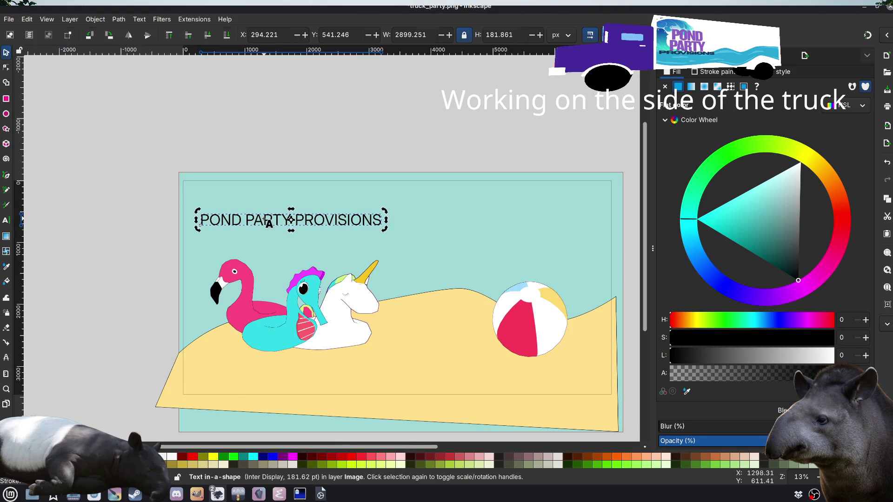
Step: Try Annapurna SIL, DejaVu Serif and KacstOne as the title's font
triple_click(269, 223)
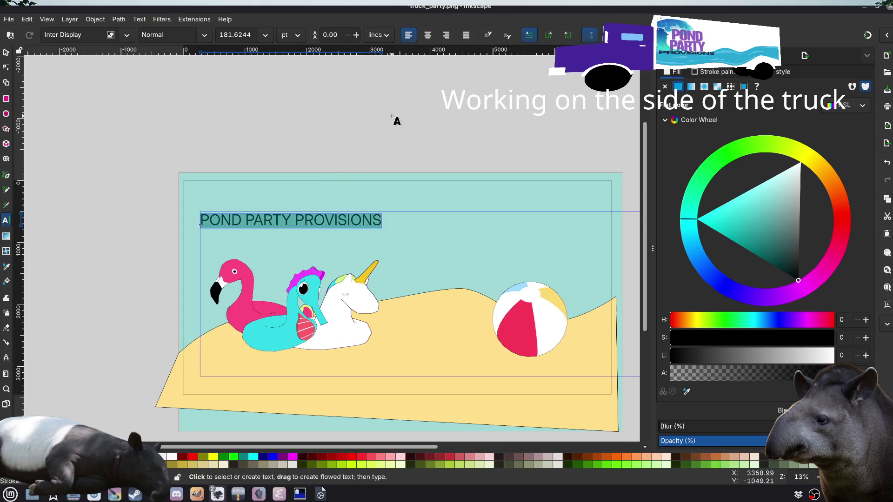
left_click(127, 35)
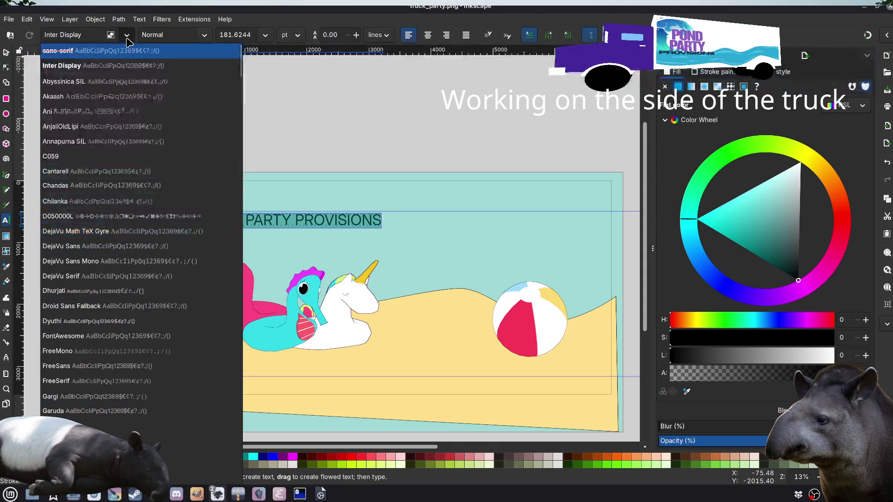
left_click(103, 144)
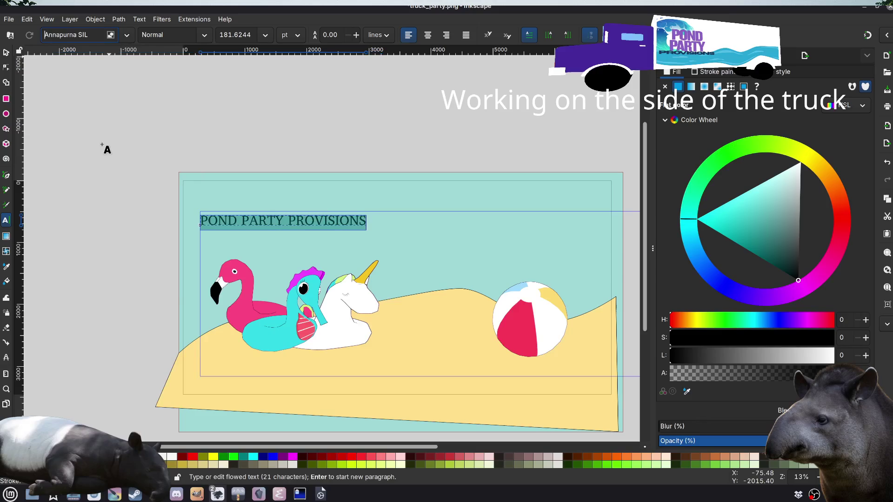
left_click(127, 35)
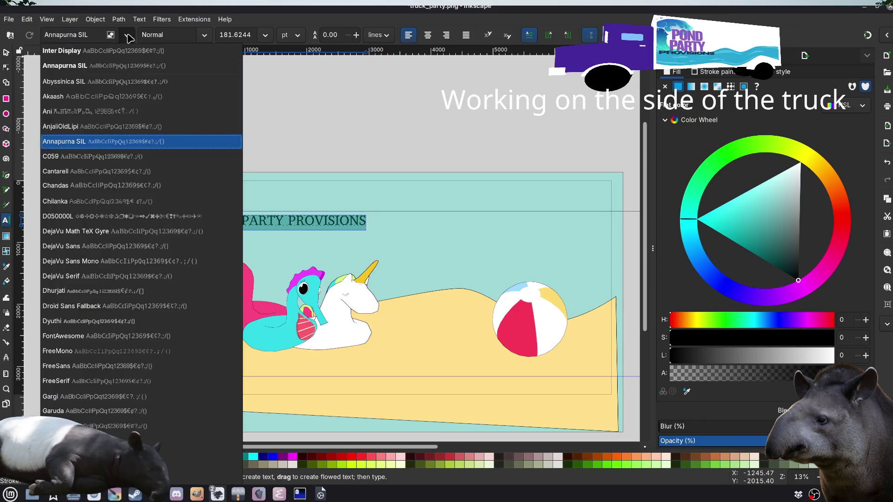
left_click(103, 276)
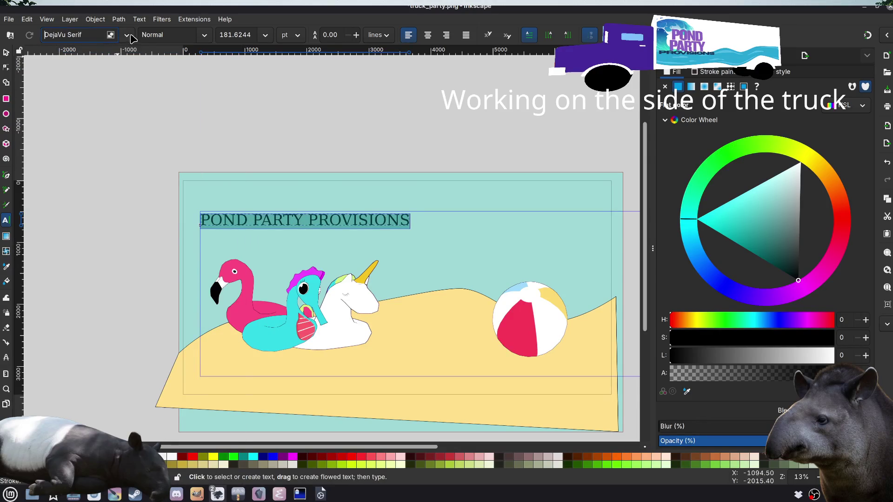
left_click(127, 37)
scroll(128, 246, "down", 5)
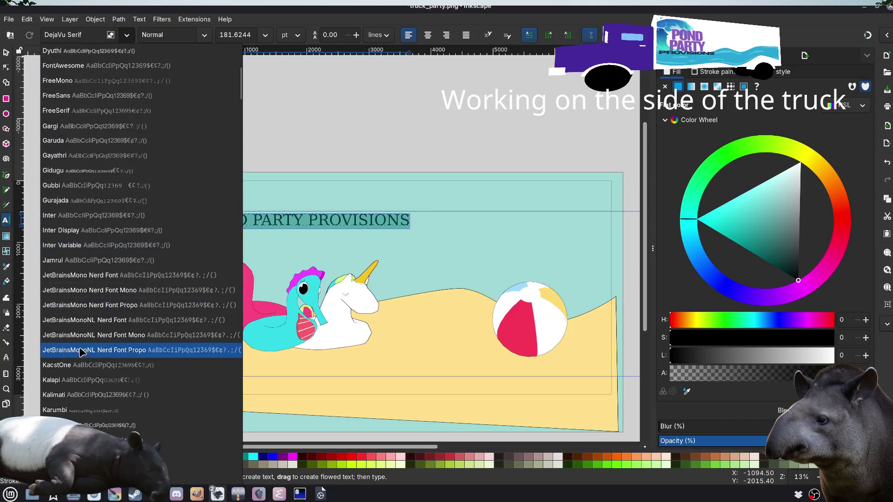
left_click(79, 365)
left_click(104, 222)
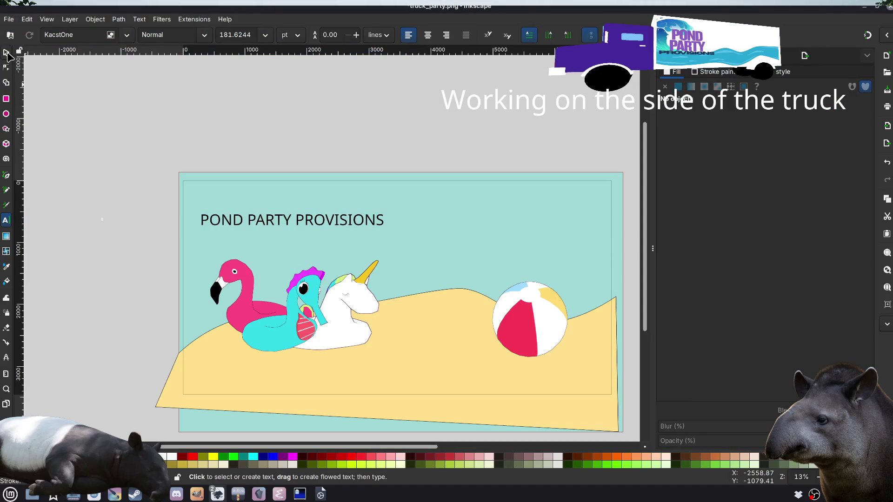
Step: Apply Liberation Sans Narrow to the whole title text
left_click(234, 223)
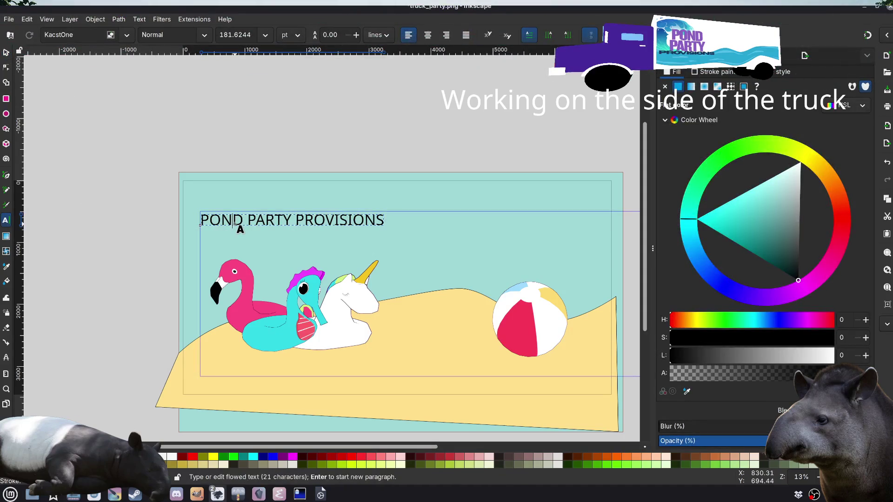
key("ctrl+a")
left_click(127, 36)
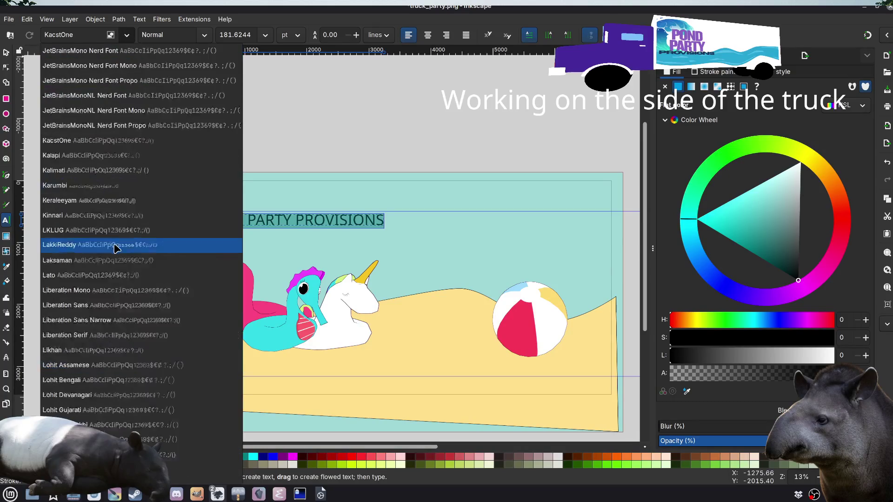
left_click(115, 320)
left_click(6, 52)
left_click(109, 93)
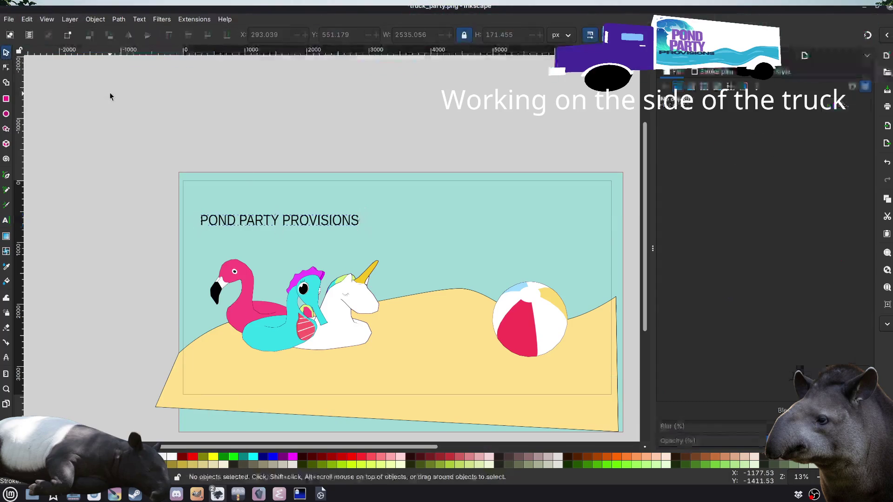
Step: Change the title's font style to Bold Condensed
left_click(267, 222)
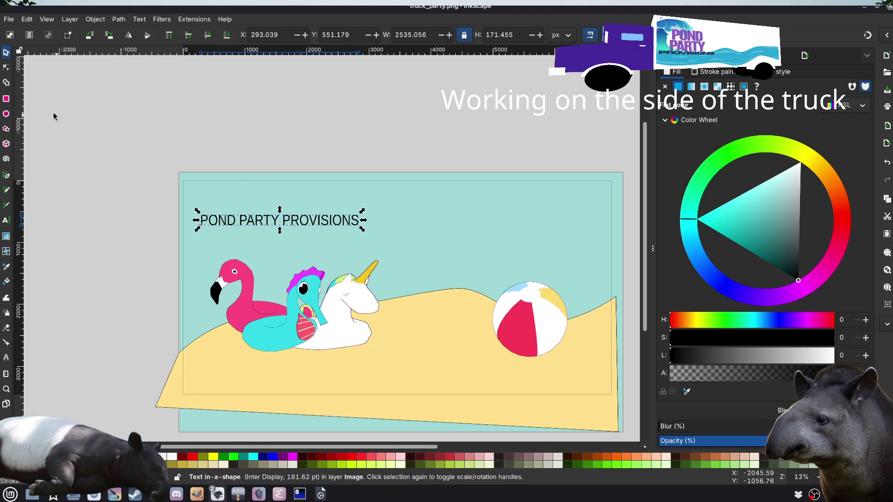
left_click(254, 225)
triple_click(256, 228)
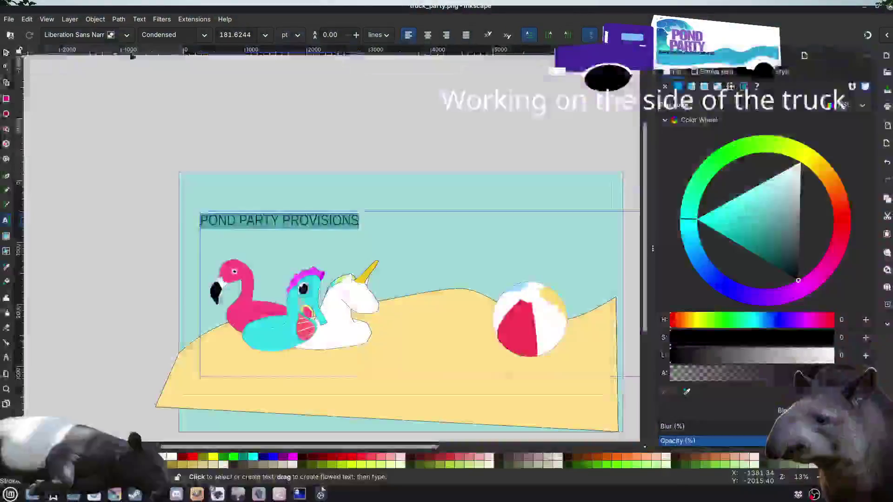
left_click(206, 36)
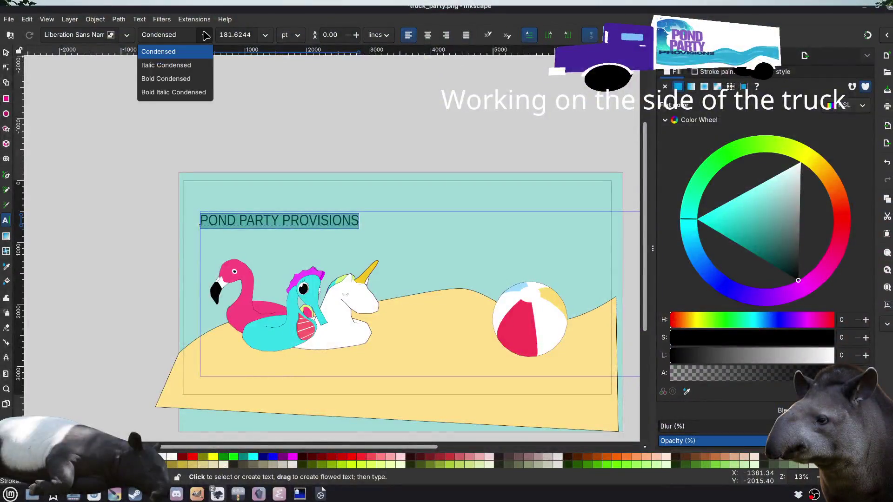
left_click(185, 79)
left_click(198, 111)
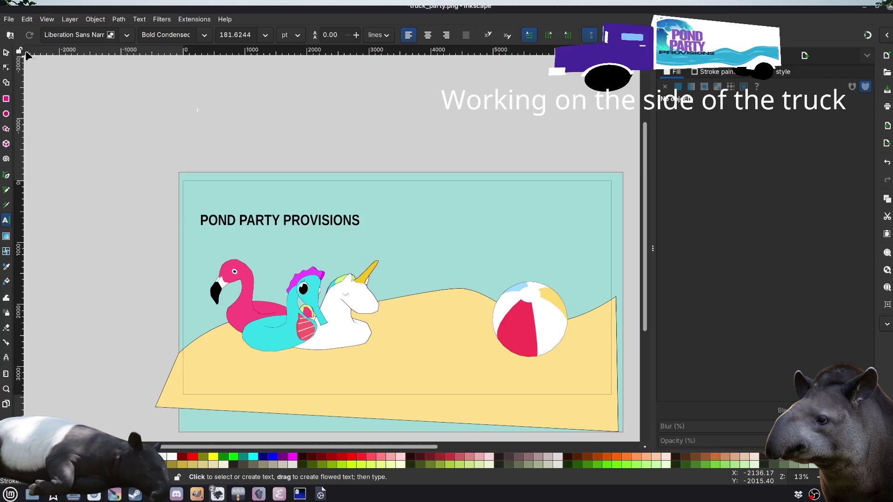
left_click(6, 54)
left_click(321, 225)
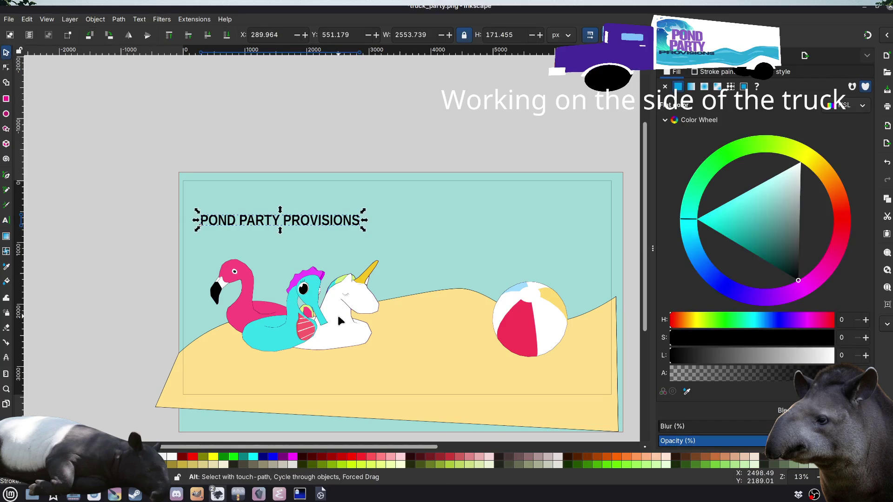
Step: Select the title and shift it slightly to the right
key("Escape")
left_click(262, 215)
left_click(289, 222)
left_click_drag(288, 222, 299, 221)
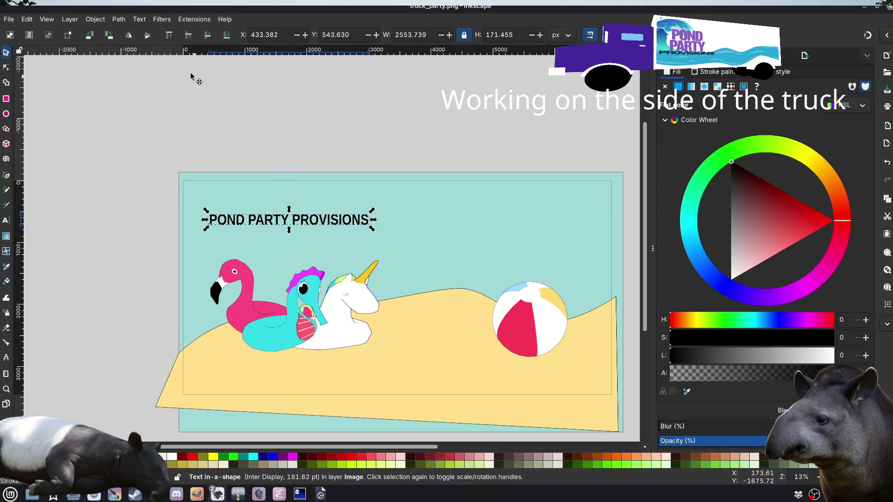
Step: Set the whole title's font size to 300 pt
double_click(281, 223)
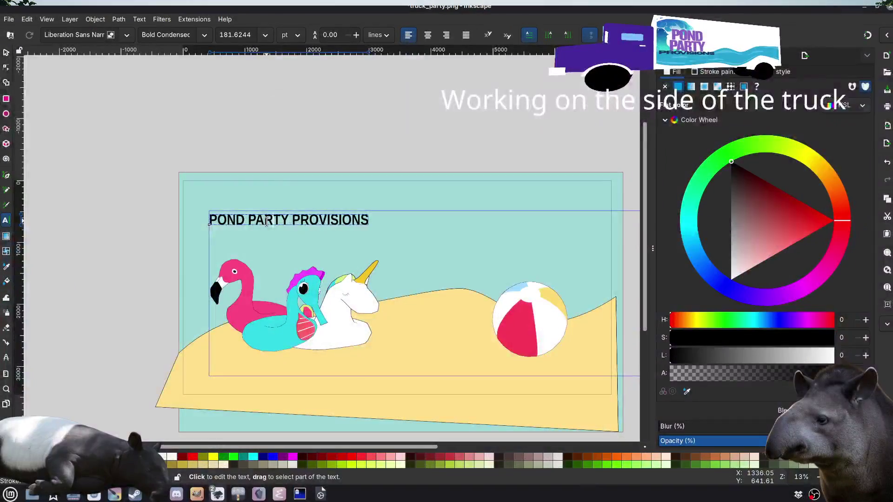
double_click(266, 221)
key("ctrl+a")
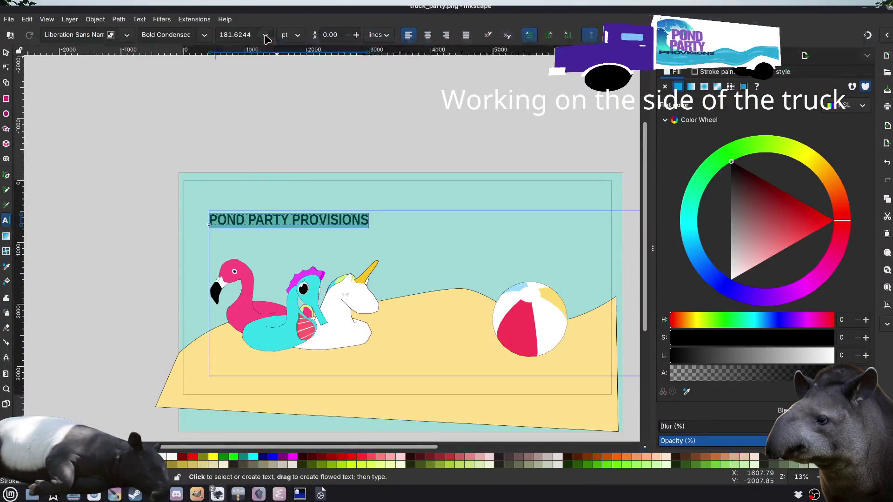
left_click(265, 35)
left_click(265, 38)
triple_click(242, 31)
type("181.")
key("Return")
left_click(117, 131)
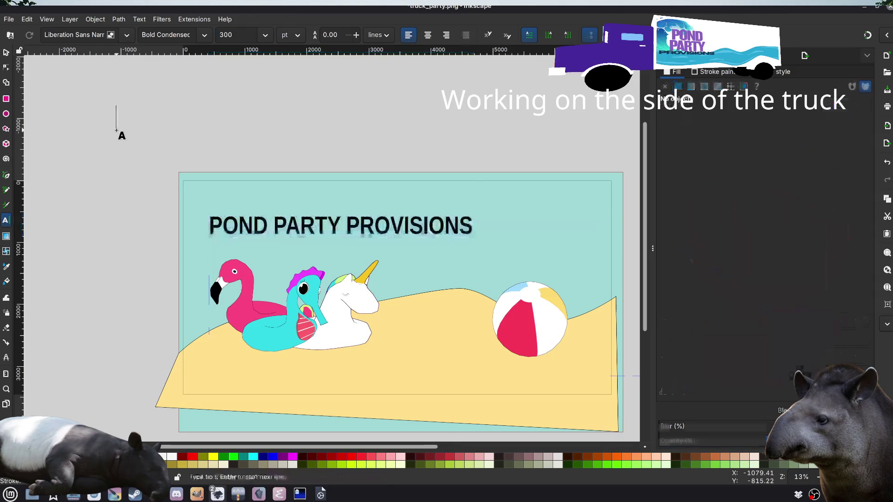
type("V")
left_click(6, 52)
left_click(329, 233)
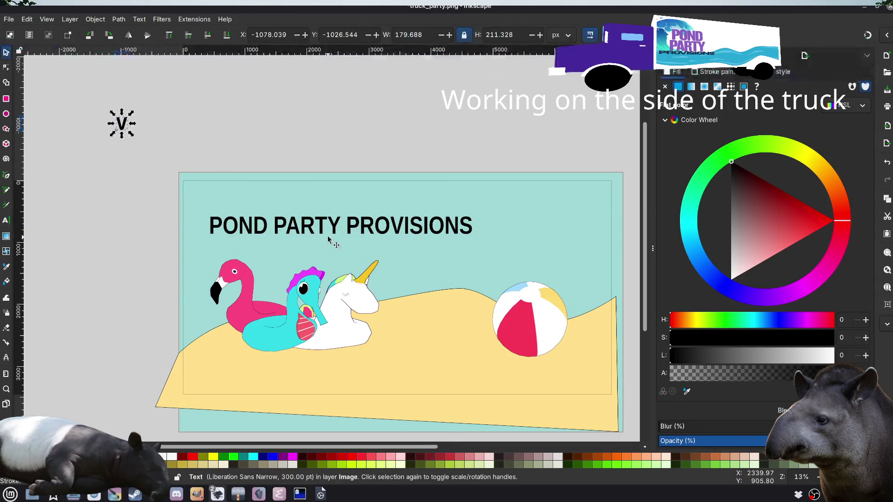
Step: Cut the PARTY PROVISIONS line so the title reads only POND
left_click_drag(339, 233, 326, 219)
left_click_drag(325, 214, 340, 226)
left_click(288, 226)
key("Escape")
double_click(275, 222)
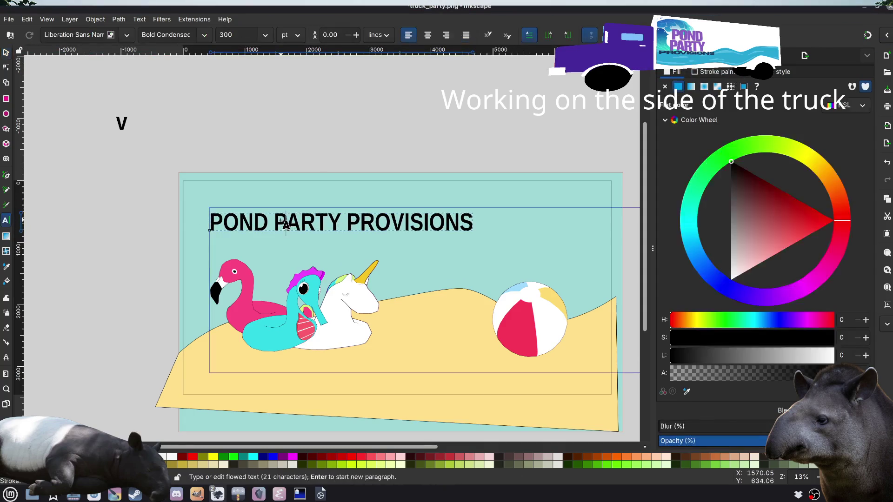
key("BackSpace")
key("Return")
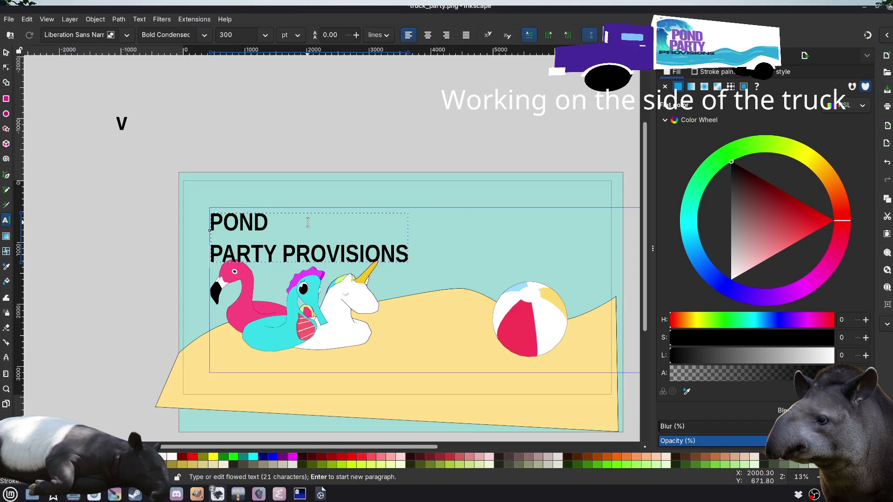
left_click(285, 250)
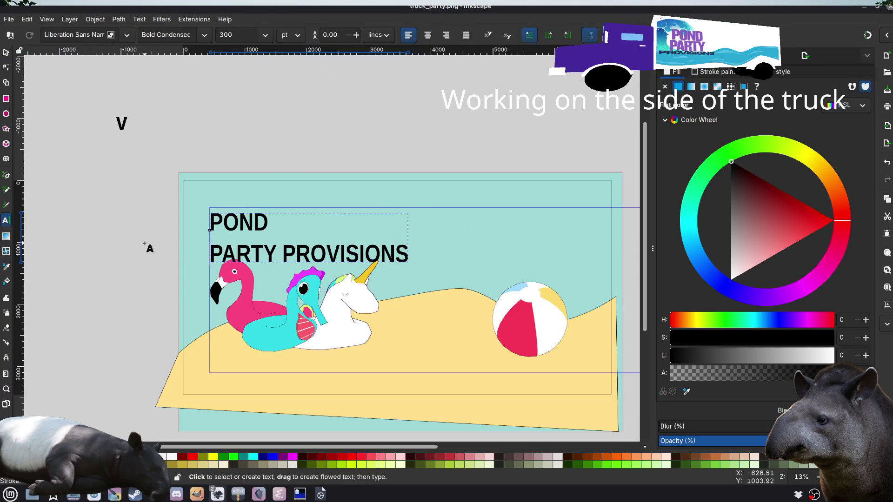
triple_click(289, 252)
key("ctrl+x")
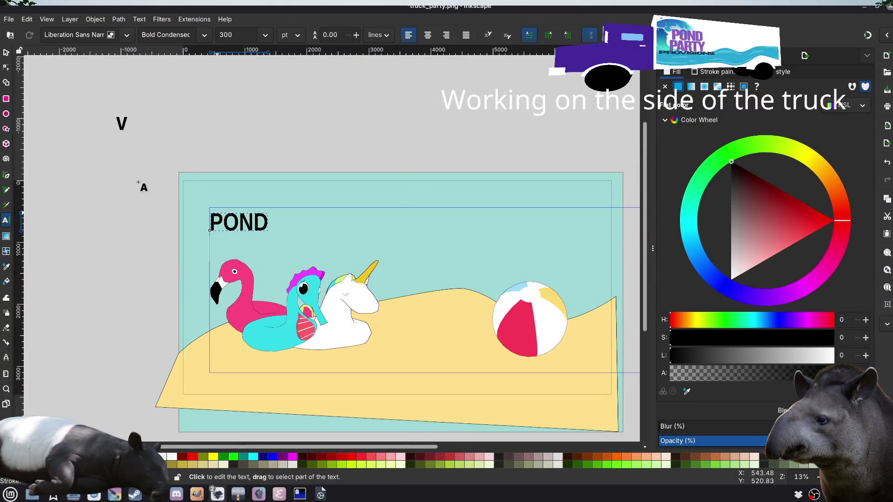
left_click(138, 182)
Step: Delete the stray V text and make two duplicates of POND
type("V")
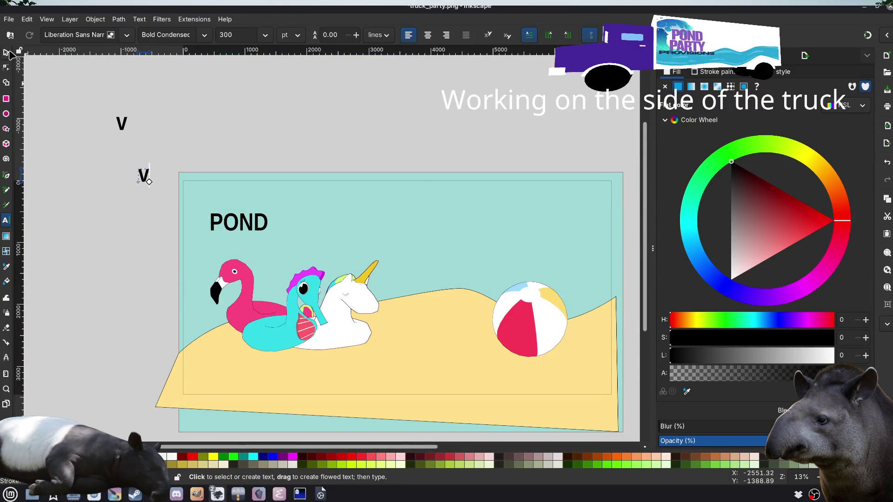
left_click(9, 53)
left_click(148, 179)
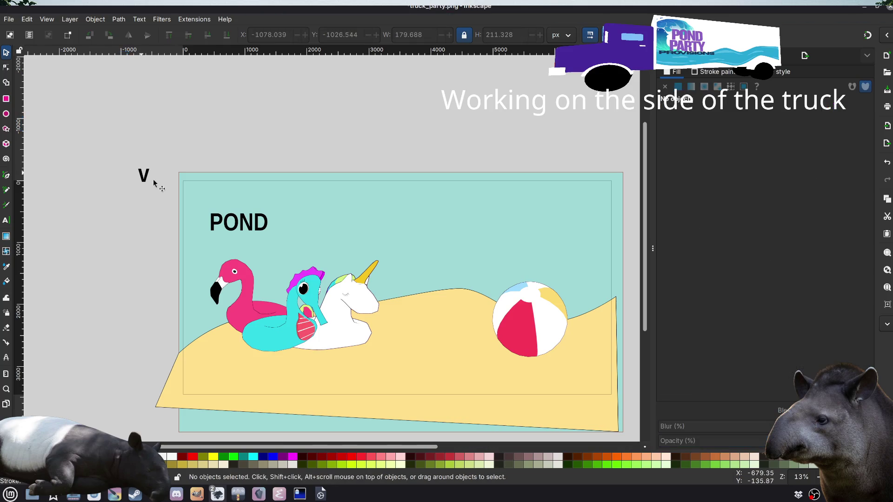
left_click(144, 176)
key("Delete")
left_click(239, 224)
key("ctrl+d")
mouse_move(239, 224)
left_mouse_down()
mouse_move(238, 305)
mouse_move(265, 248)
mouse_move(249, 250)
left_mouse_up()
key("ctrl+d")
Step: Retype one POND copy as PARTY and delete another stray V
double_click(251, 250)
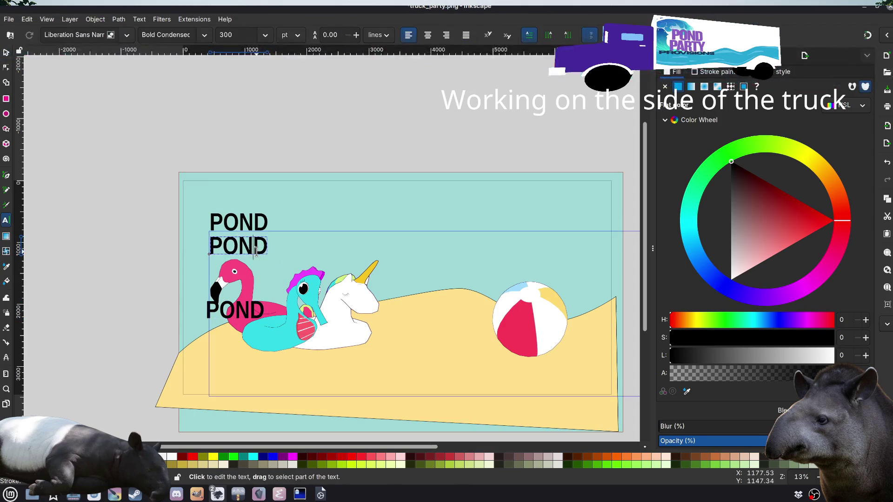
key("ctrl+a")
type("PARTY")
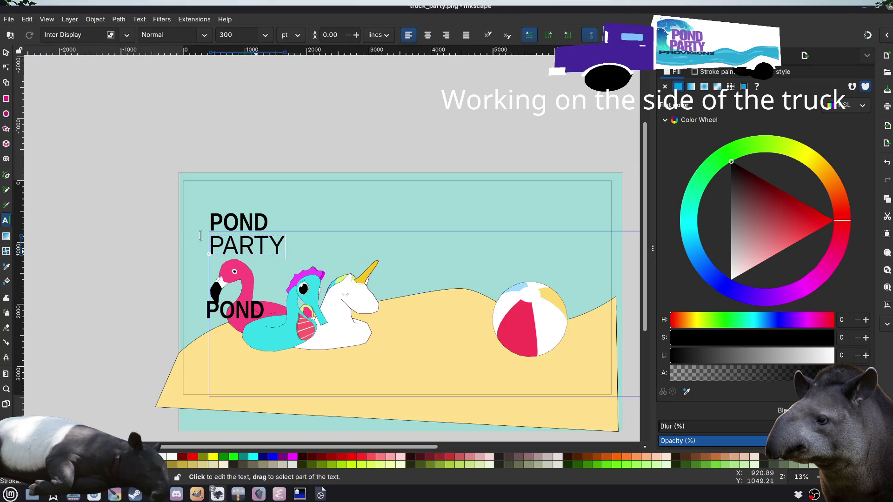
left_click(130, 187)
type("V")
left_click(6, 52)
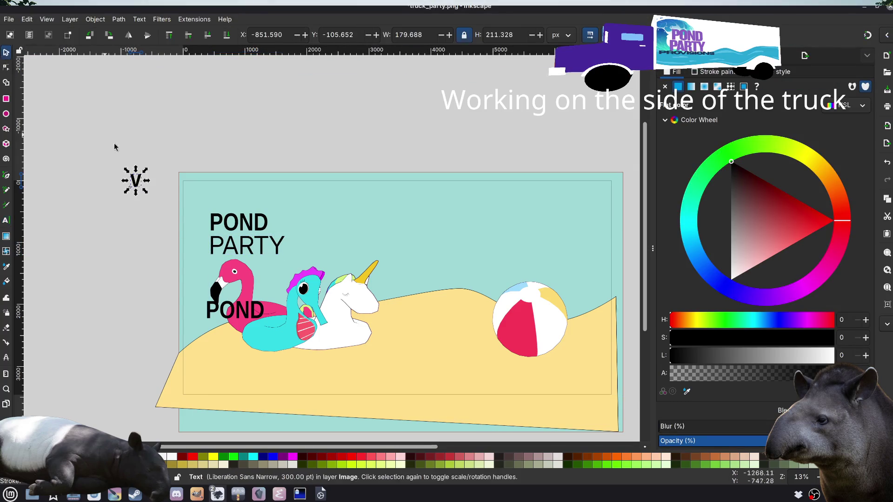
key("Delete")
Step: Move the remaining POND copy up and retype it as PROVISIONS
mouse_move(245, 311)
left_mouse_down()
mouse_move(309, 264)
mouse_move(344, 218)
left_mouse_up()
double_click(339, 218)
key("ctrl+a")
type("PROVISIONS")
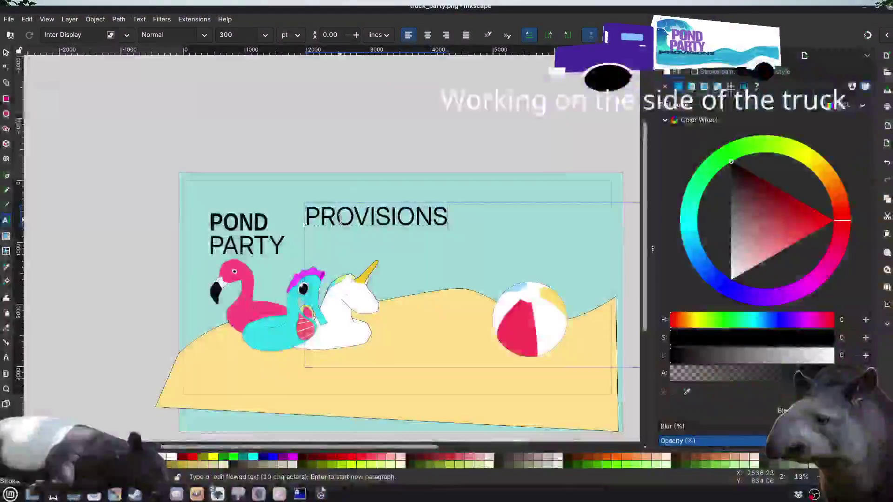
key("Escape")
key("s")
Step: Arrange POND, PARTY and PROVISIONS side by side in one row
mouse_move(353, 219)
left_mouse_down()
mouse_move(325, 256)
mouse_move(255, 268)
left_mouse_up()
left_click_drag(245, 220, 234, 204)
mouse_move(249, 242)
left_mouse_down()
mouse_move(236, 228)
mouse_move(301, 219)
left_mouse_up()
left_click(222, 213)
left_click_drag(222, 213, 223, 216)
left_click_drag(298, 224, 293, 219)
left_click_drag(281, 272, 434, 209)
left_click(301, 128)
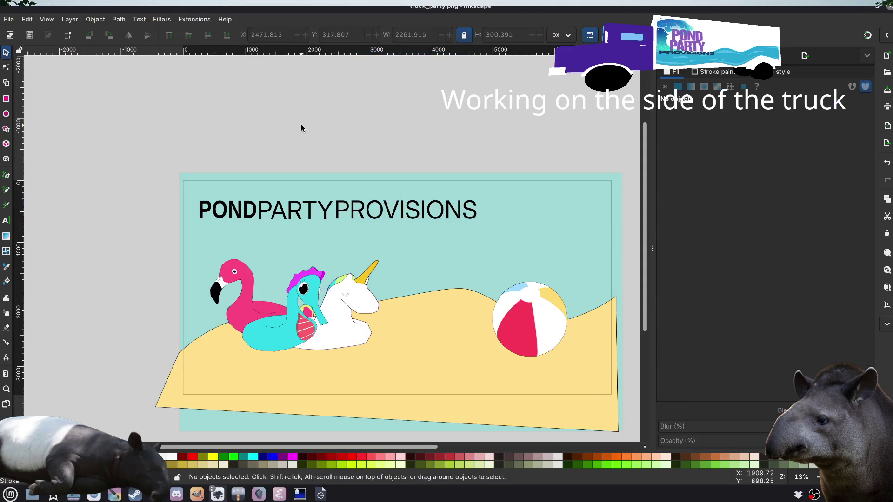
Step: Select the word POND to check which font it uses
left_click(312, 219)
left_click(232, 209)
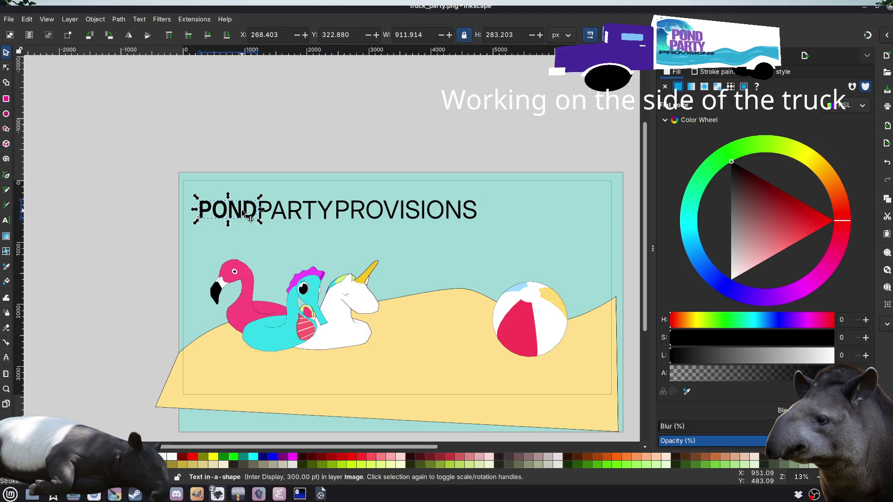
double_click(243, 215)
double_click(243, 215)
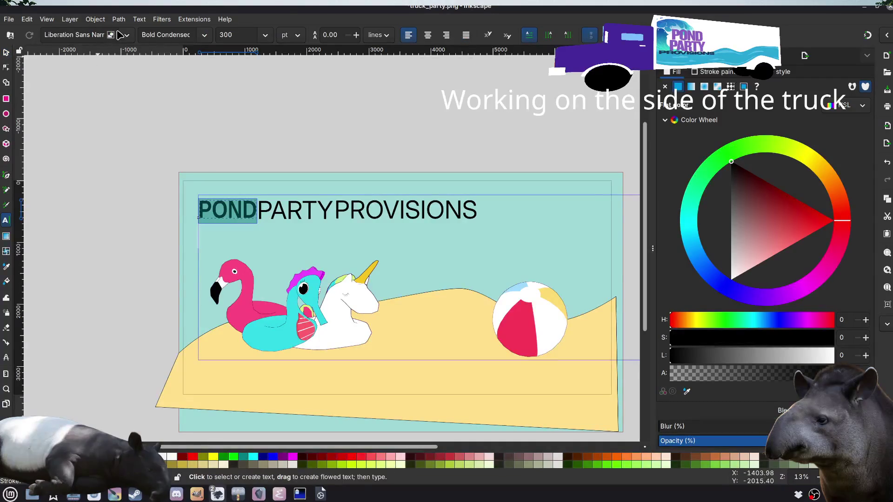
left_click(248, 99)
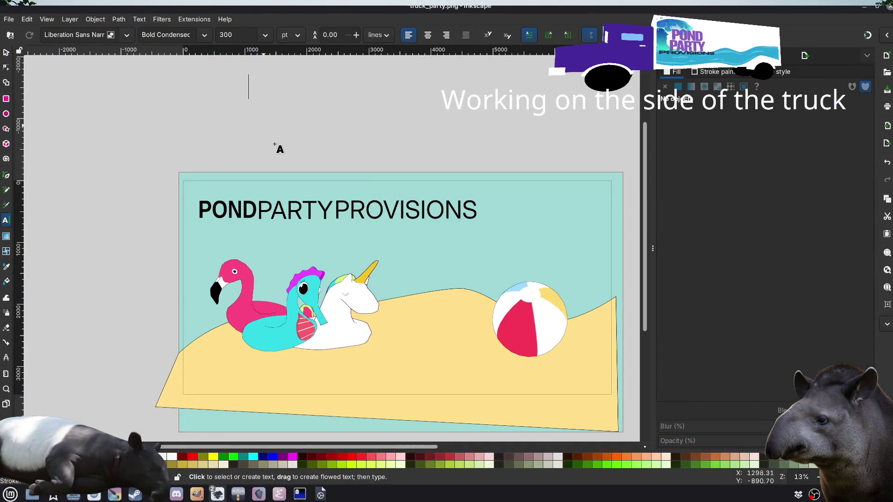
Step: Set the word PARTY to Liberation Sans Narrow
double_click(295, 211)
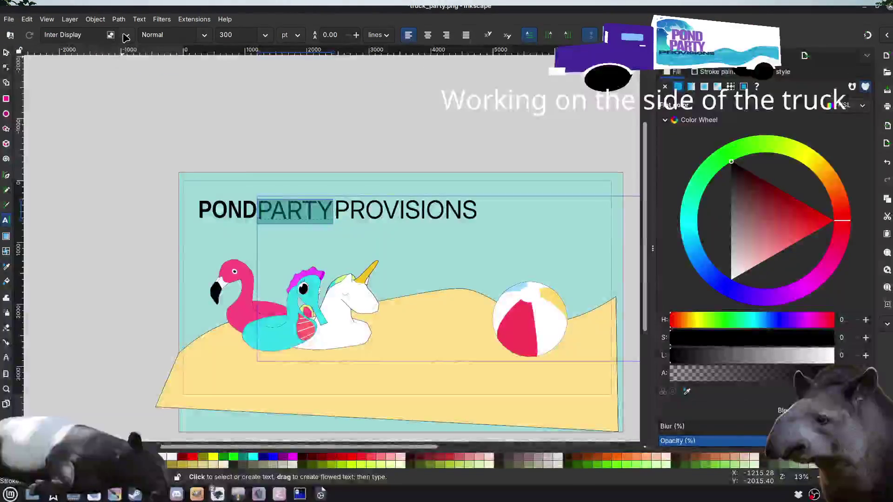
left_click(127, 35)
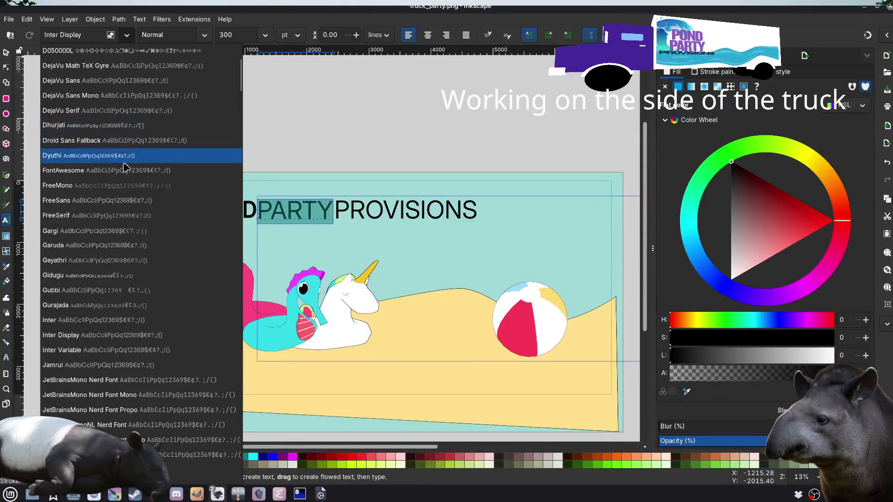
scroll(130, 180, "down", 5)
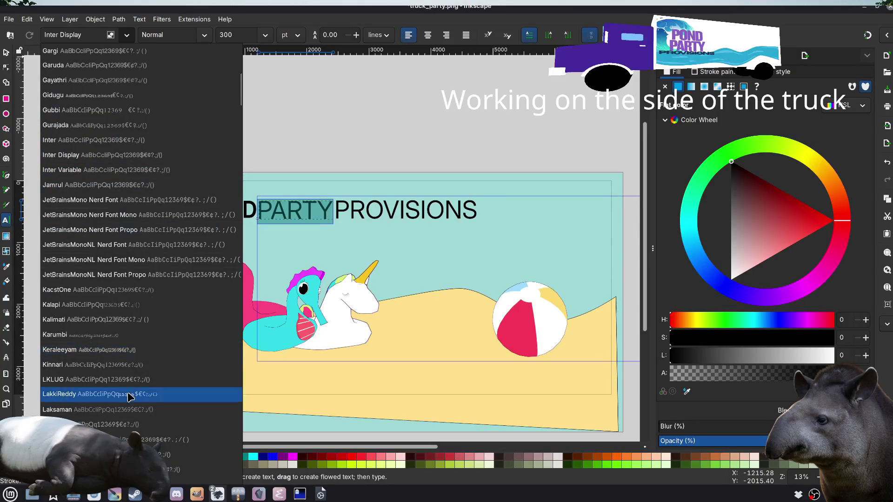
scroll(140, 414, "down", 1)
left_click(137, 424)
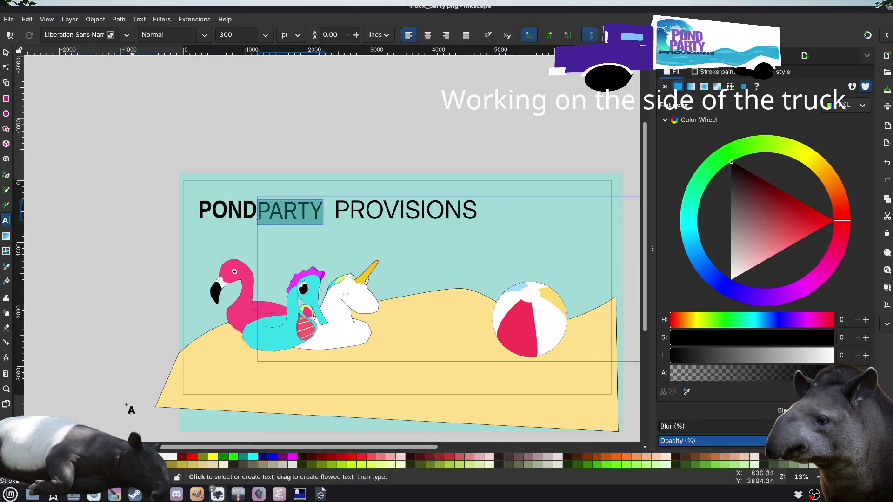
key("Escape")
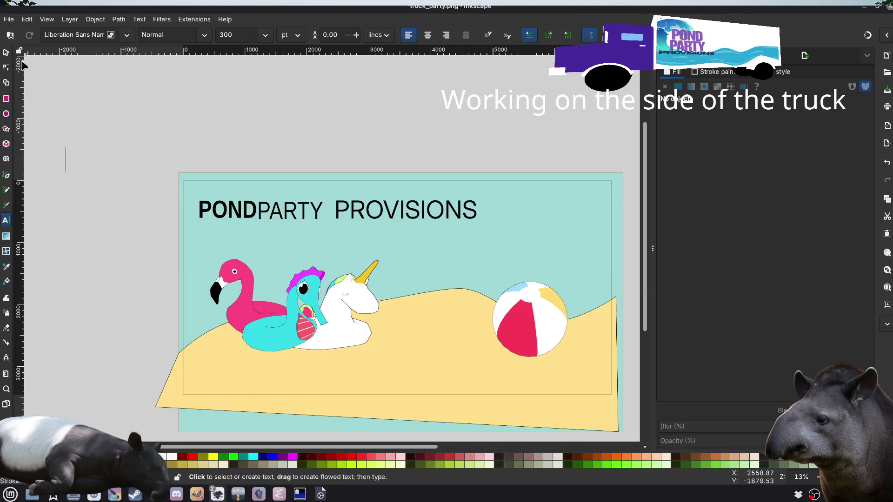
key("s")
Step: Give PARTY the Bold Condensed style to match POND
left_click(244, 207)
left_click(226, 207)
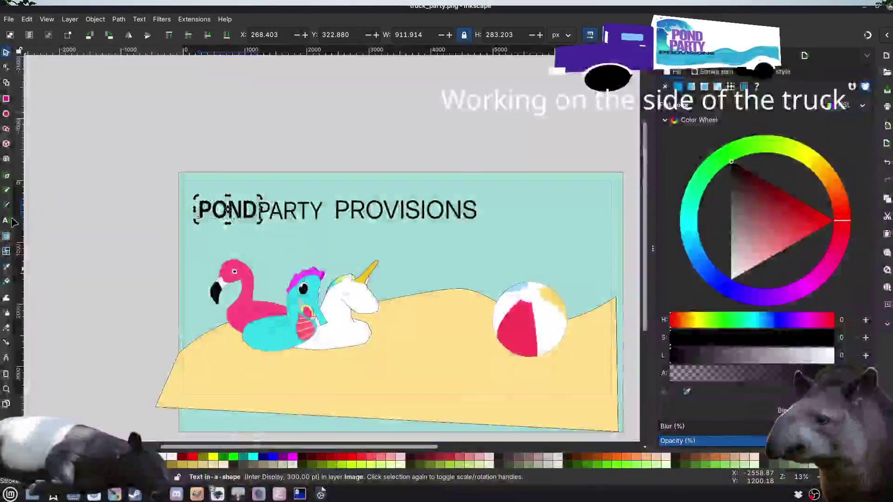
key("t")
double_click(234, 212)
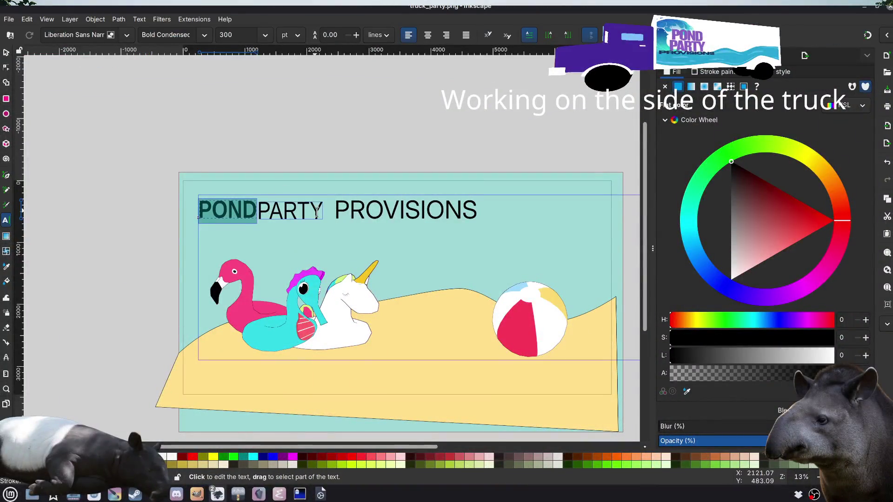
double_click(313, 210)
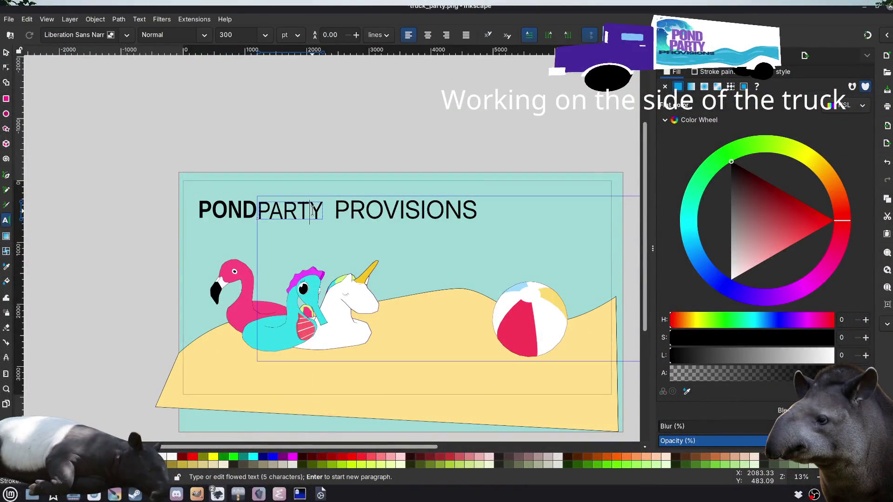
left_click(205, 38)
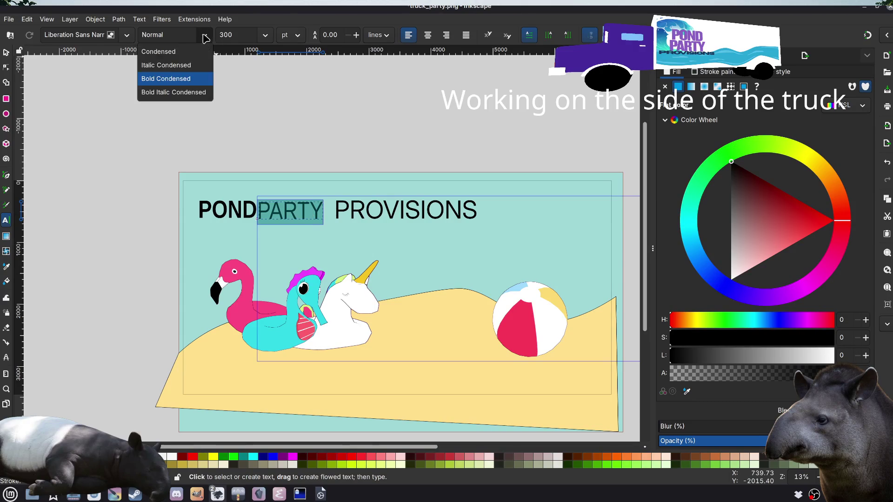
left_click(192, 79)
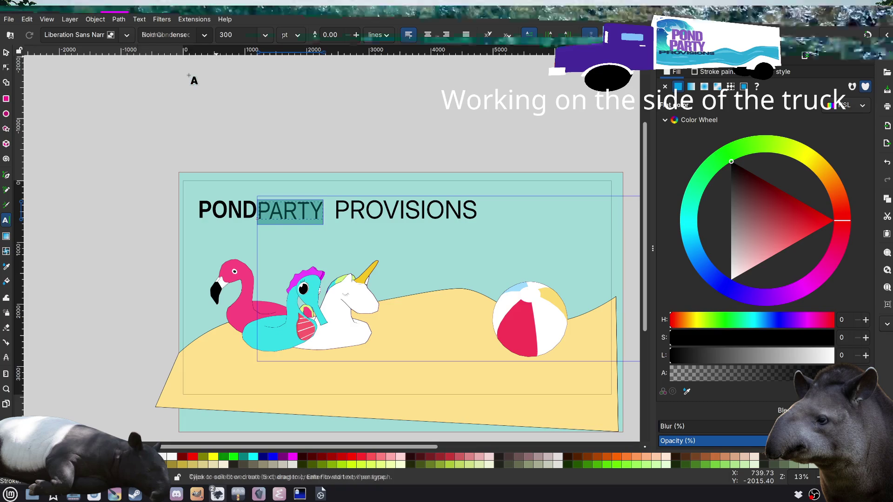
left_click(281, 121)
left_click(6, 55)
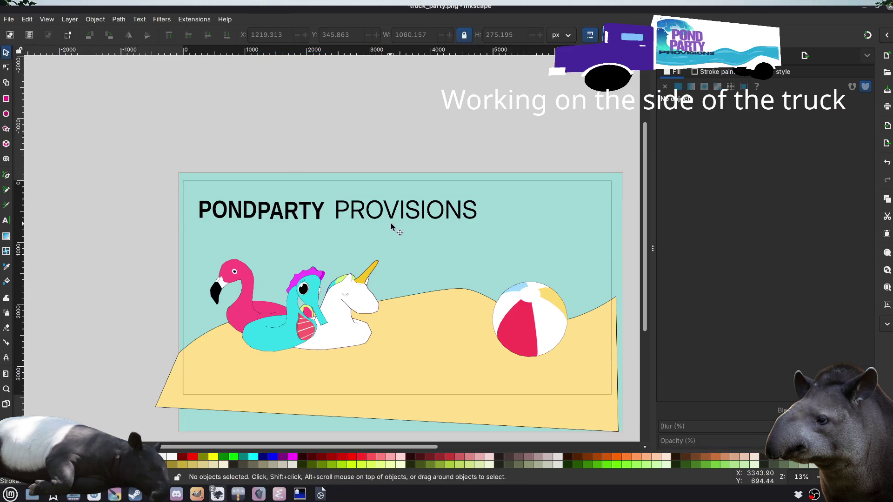
left_click(389, 218)
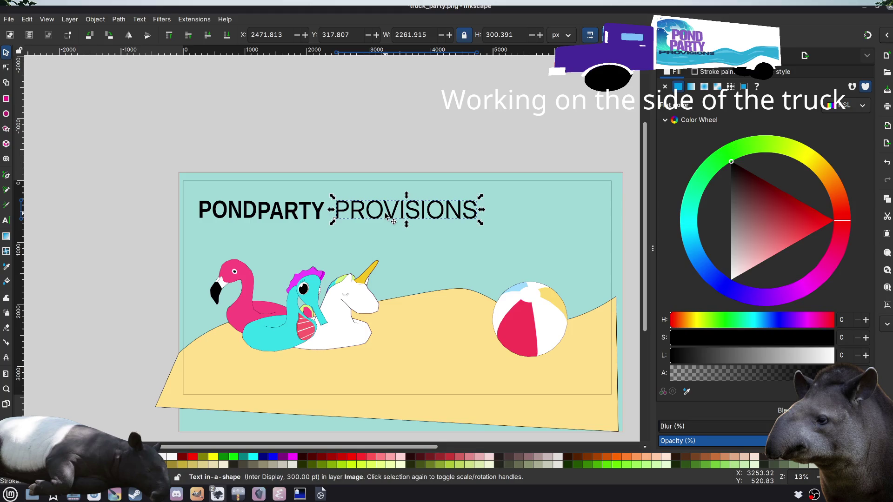
Step: Set the PROVISIONS title word to Liberation Sans Narrow, bold condensed
double_click(358, 213)
left_click_drag(349, 206, 340, 205)
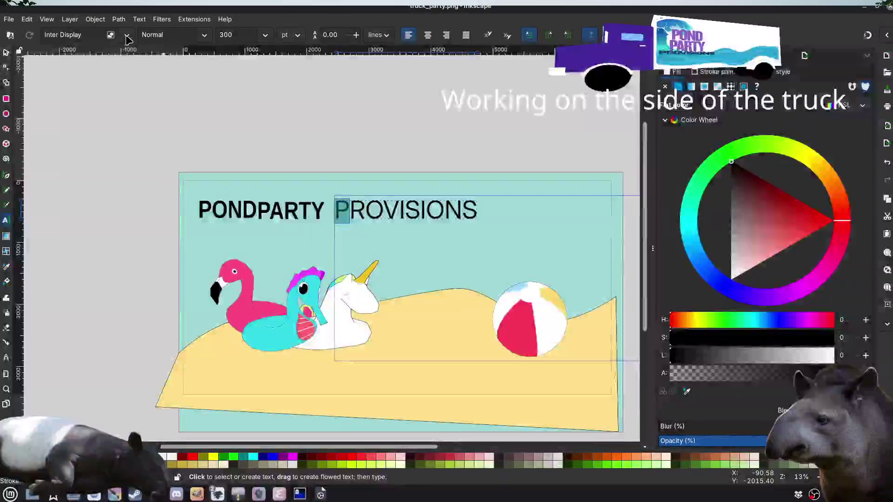
left_click(127, 35)
scroll(140, 205, "down", 10)
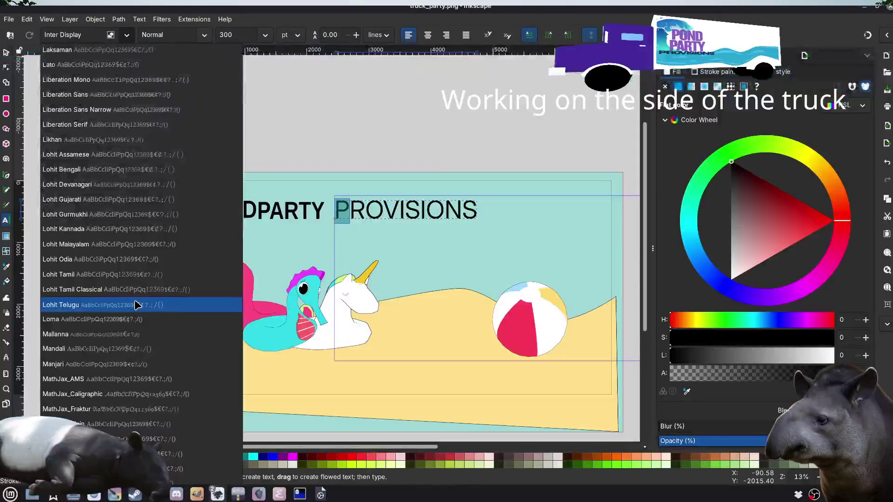
left_click(138, 111)
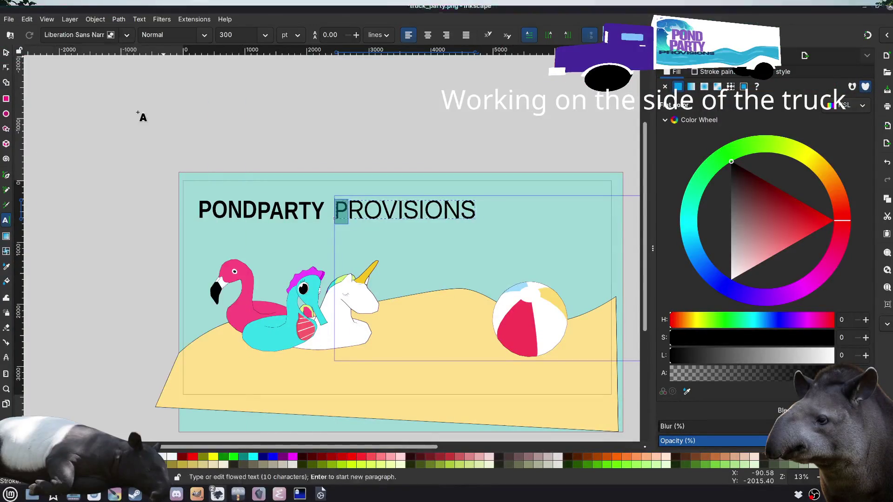
key("ctrl+a")
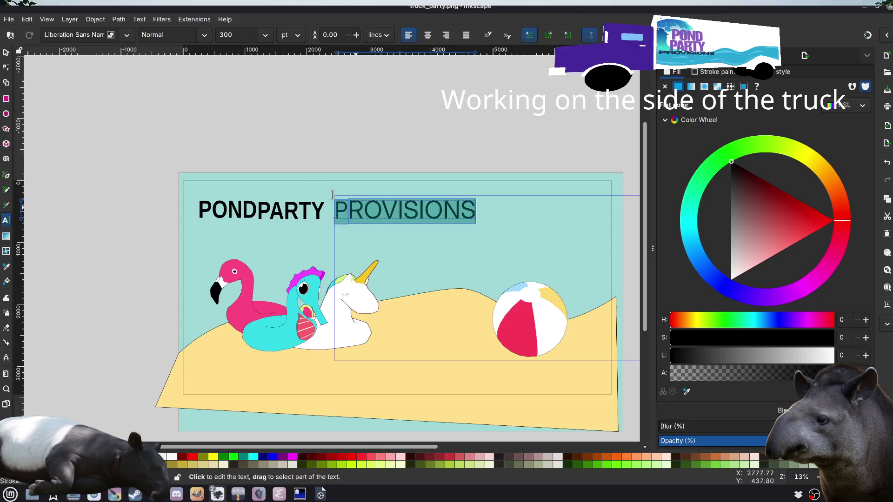
left_click(205, 35)
left_click(182, 81)
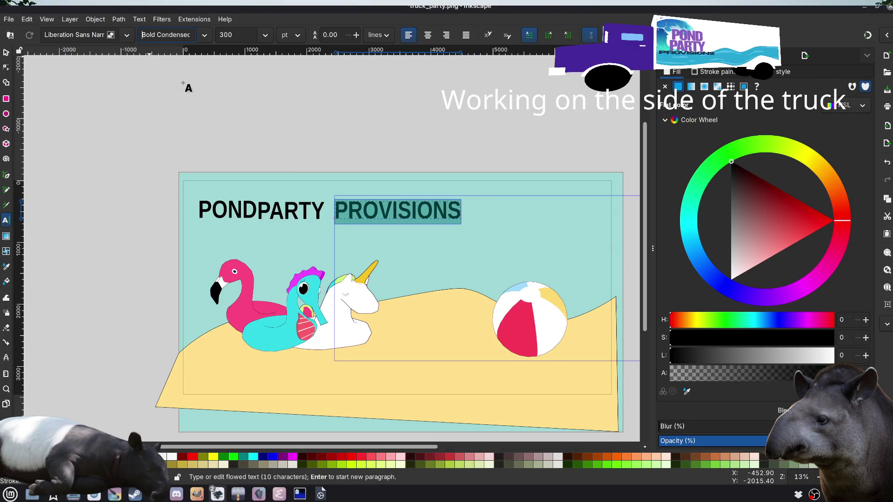
left_click(182, 83)
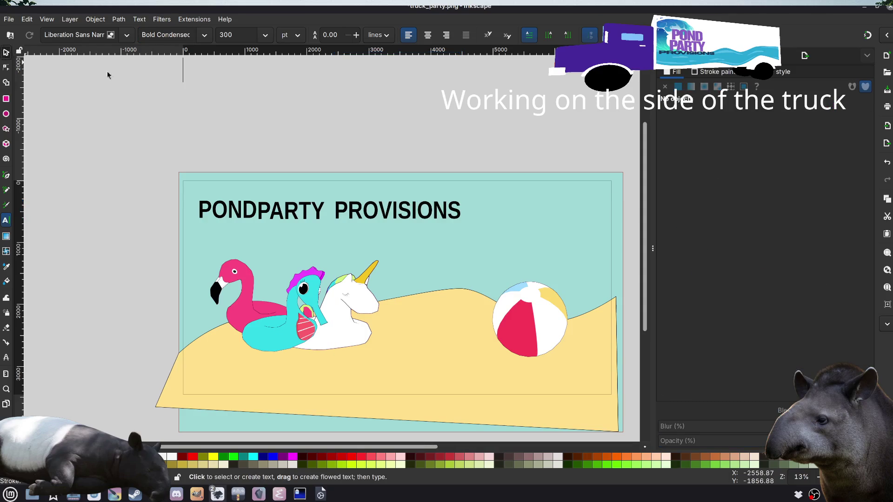
Step: Restyle the whole PROVISIONS word from bold to plain Condensed
key("Escape")
key("s")
left_click(376, 223)
key("r")
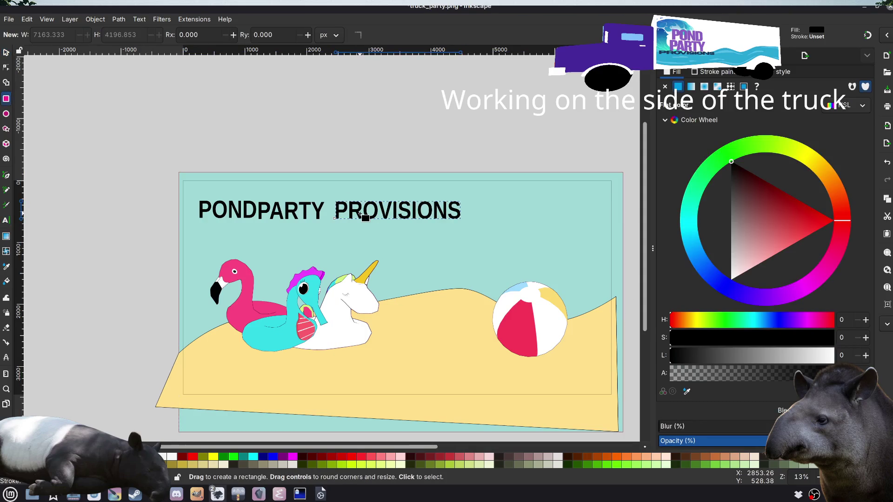
left_click(6, 221)
double_click(422, 209)
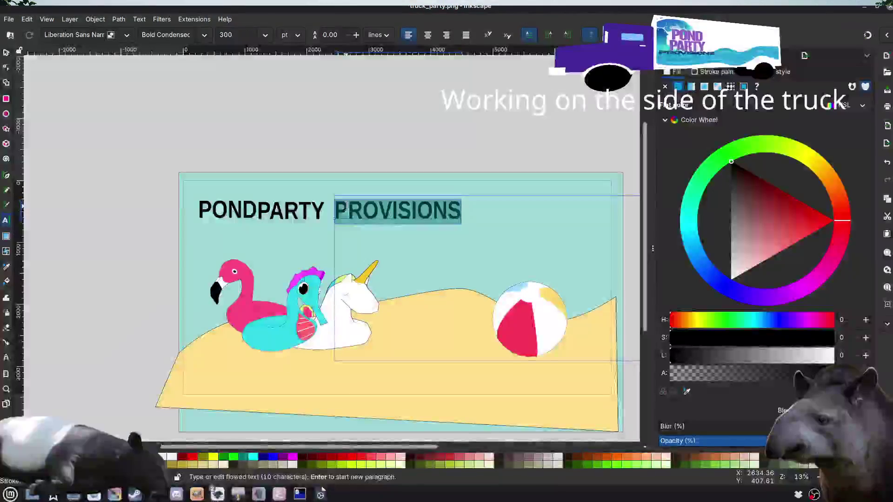
left_click_drag(348, 211, 461, 211)
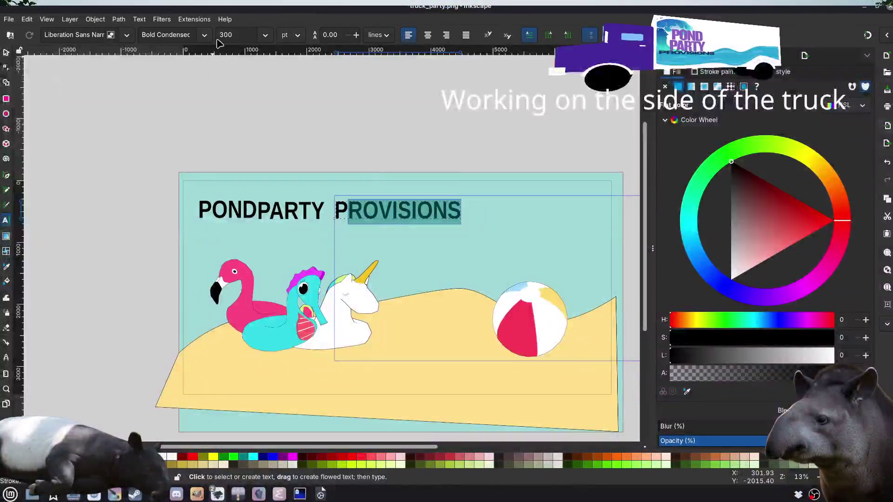
left_click(204, 35)
left_click(186, 52)
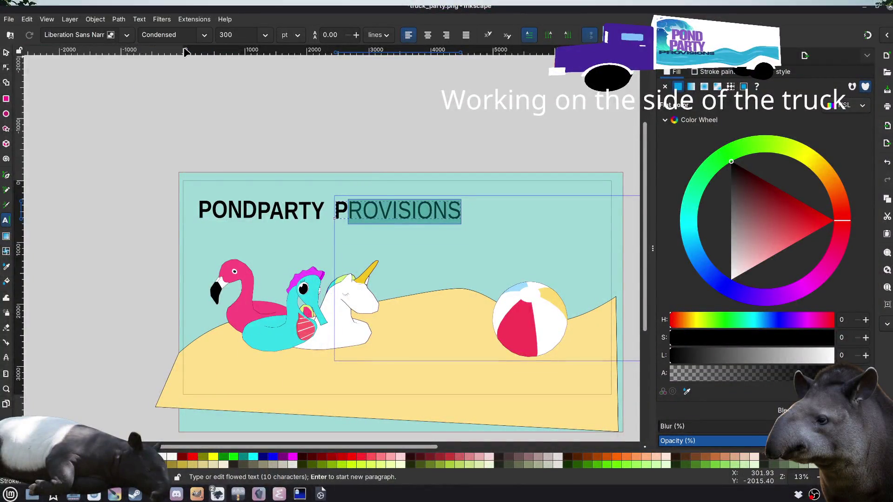
left_click(255, 136)
Step: Nudge PARTY right and POND slightly left to space the title words apart
left_click(6, 52)
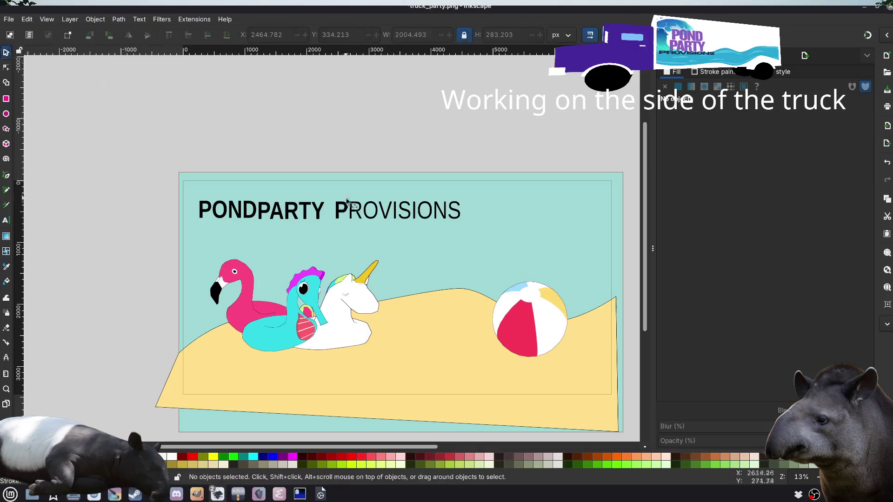
left_click(352, 214)
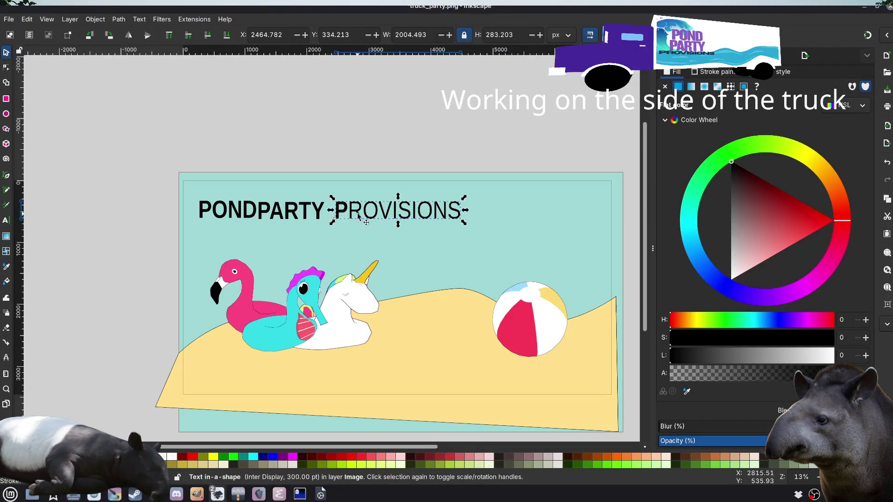
left_click(302, 219)
left_click_drag(302, 220, 307, 220)
left_click(122, 190)
left_click_drag(233, 204, 232, 206)
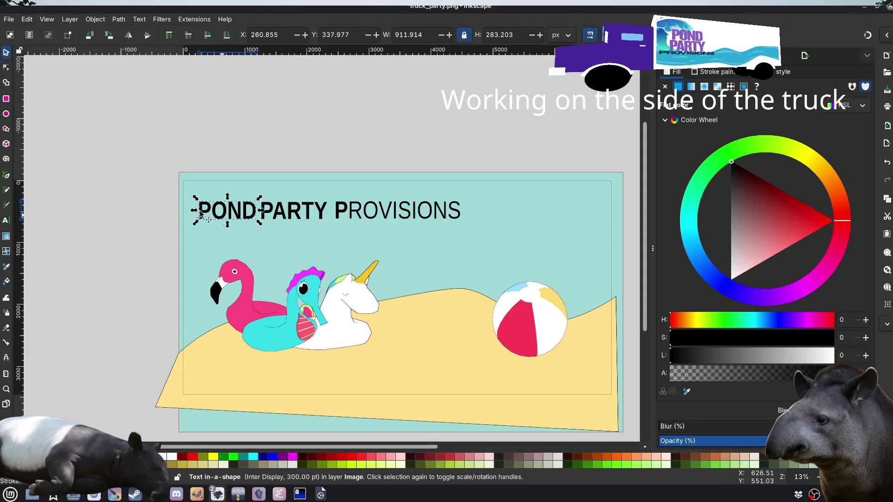
left_click(108, 191)
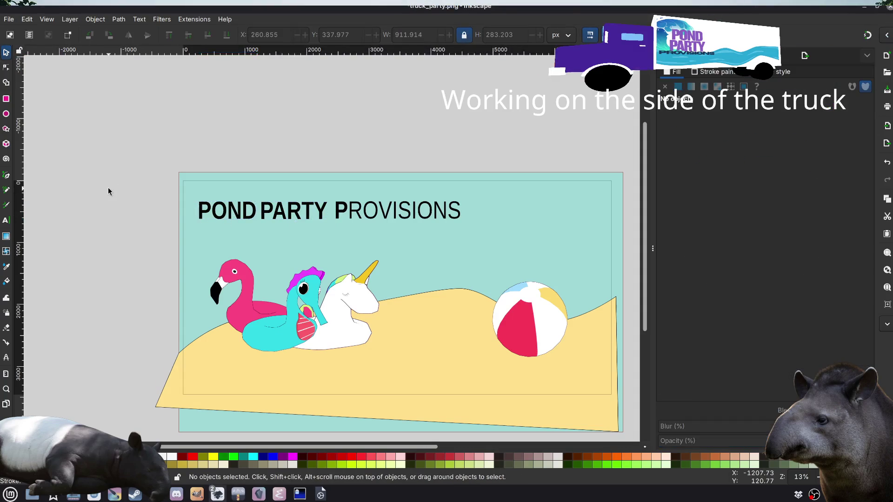
Step: Delete the POND, PARTY and PROVISIONS text objects from the scene
left_click(250, 218)
key("Delete")
left_click(289, 219)
key("Delete")
left_click(363, 219)
key("Delete")
left_click_drag(78, 251, 49, 236)
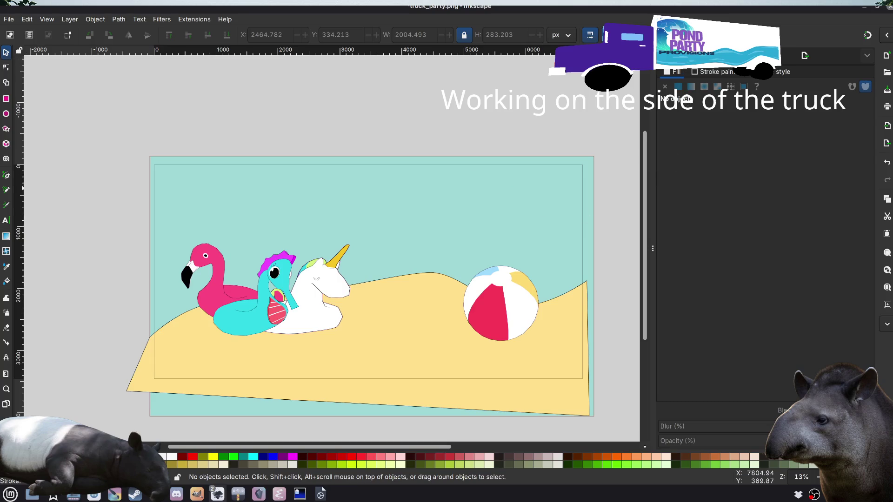
Step: Show the Layers and Objects panel and check the image1 object
key("ctrl+shift+l")
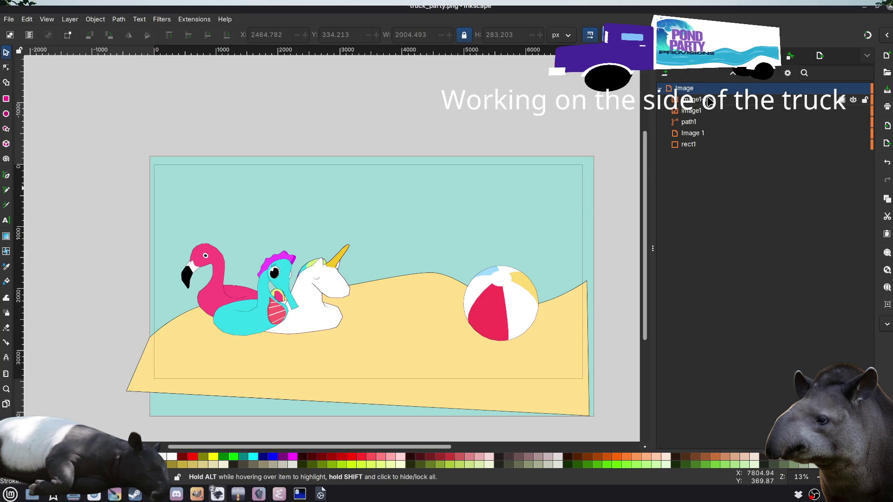
left_click(708, 101)
left_click(707, 112)
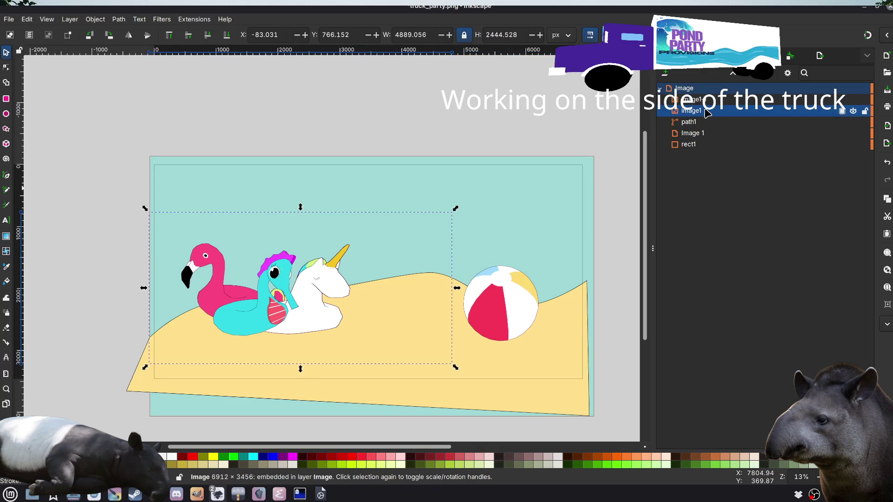
left_click(142, 106)
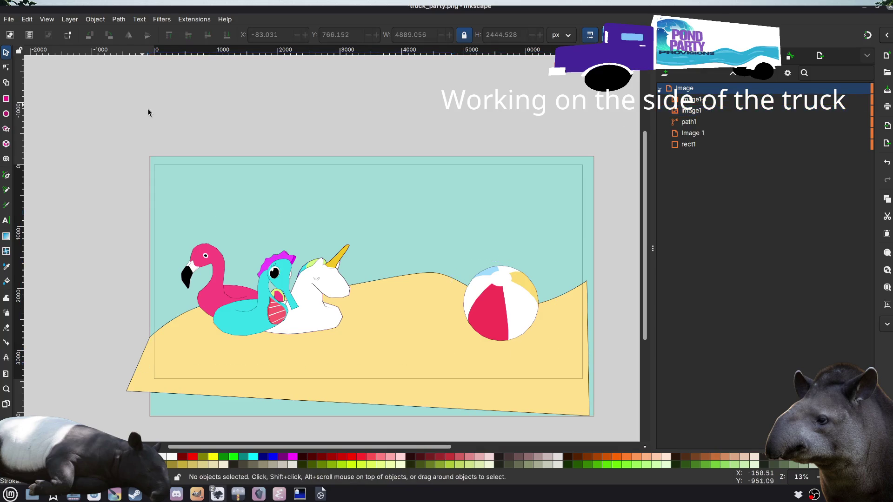
Step: Save the drawing to truck_party.png with the default PNG settings
scroll(114, 246, "left", 2)
scroll(317, 348, "up", 1)
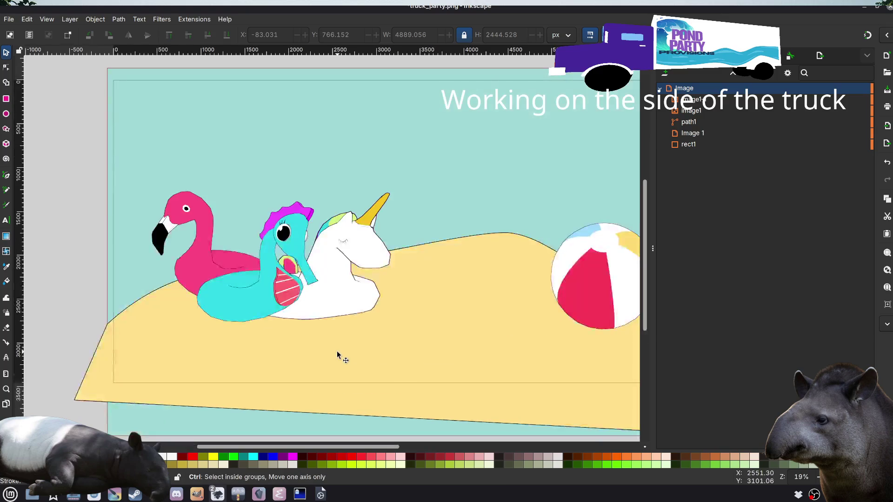
scroll(326, 351, "down", 2)
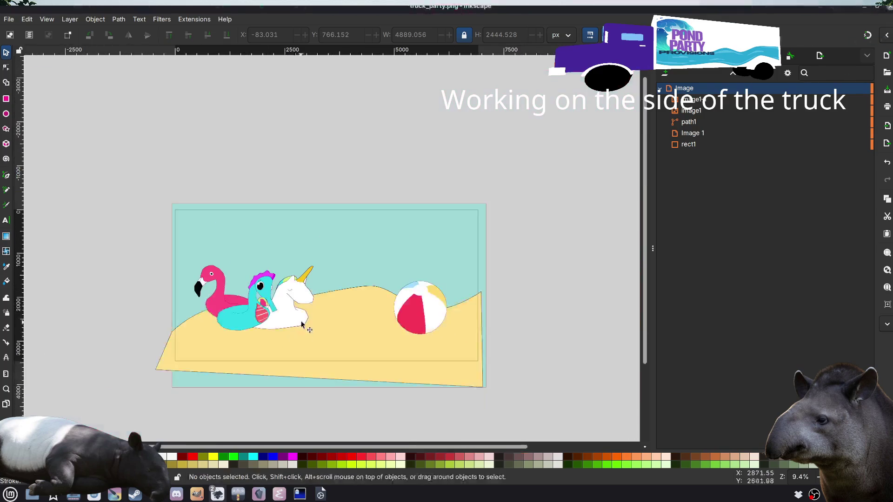
scroll(302, 324, "up", 1)
key("ctrl+s")
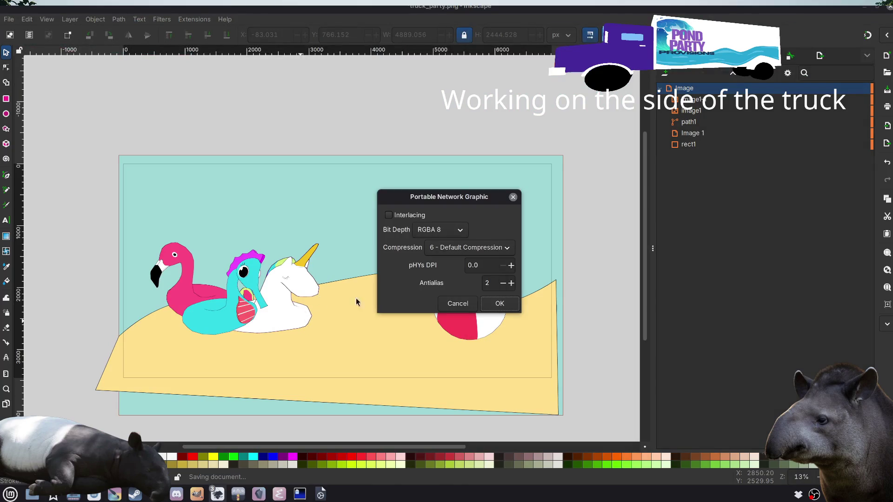
left_click(503, 307)
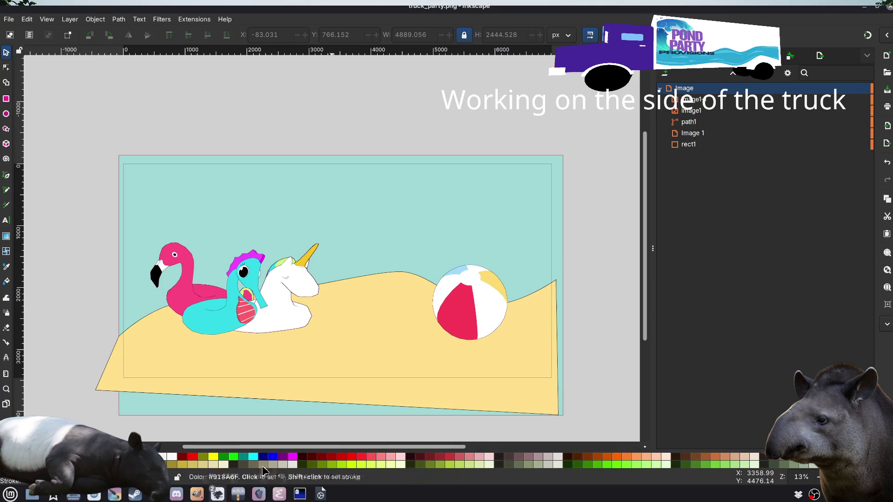
Step: In Godot, close the flamingo_photo_studio and goose_bro scene tabs
left_click(322, 494)
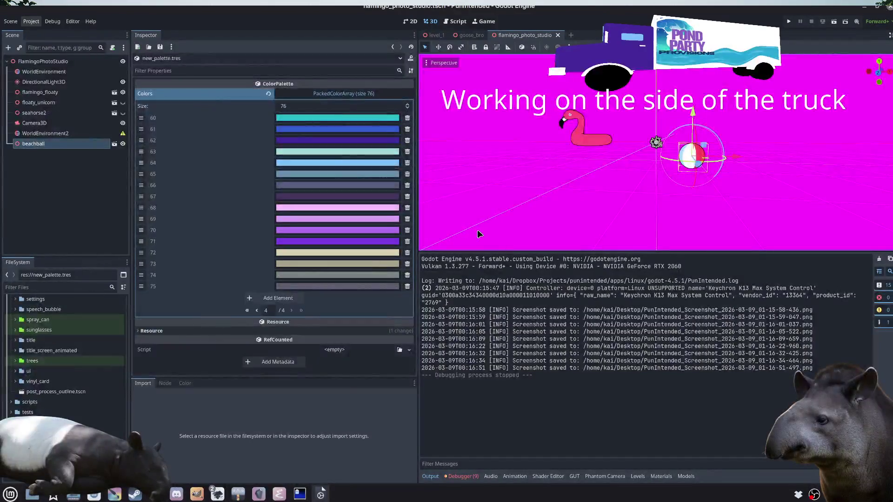
key("ctrl+shift+w")
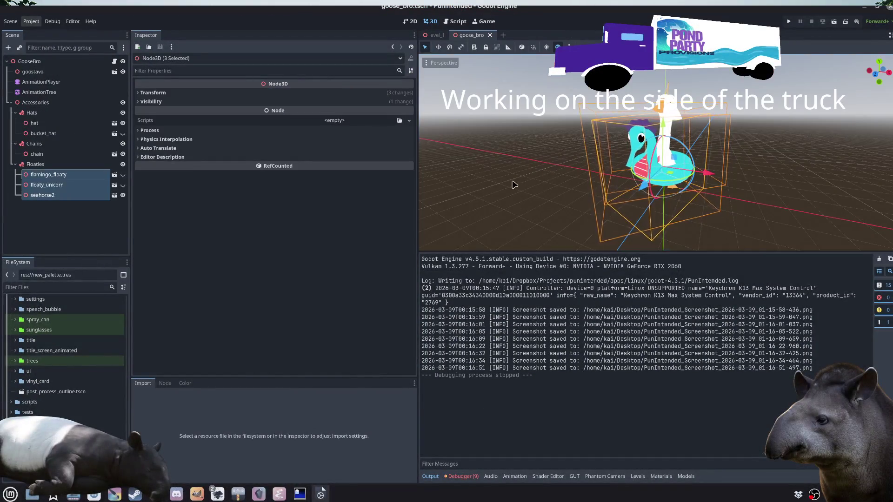
key("ctrl+shift+w")
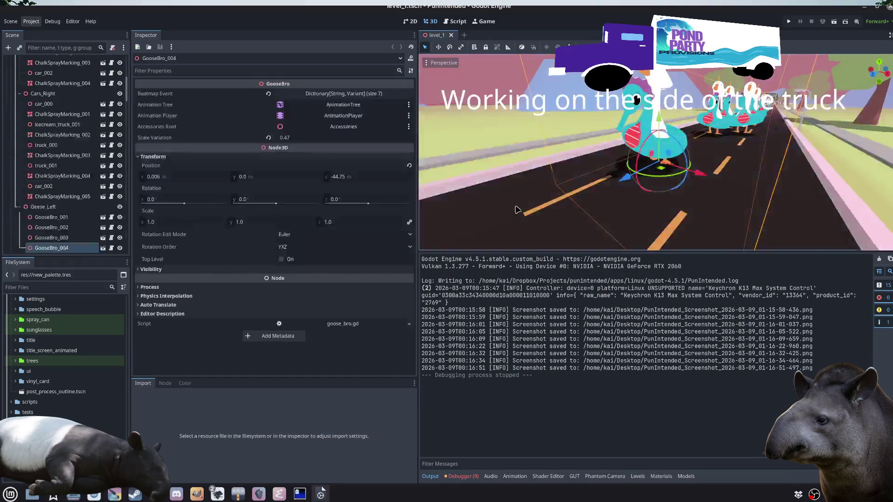
scroll(556, 181, "down", 5)
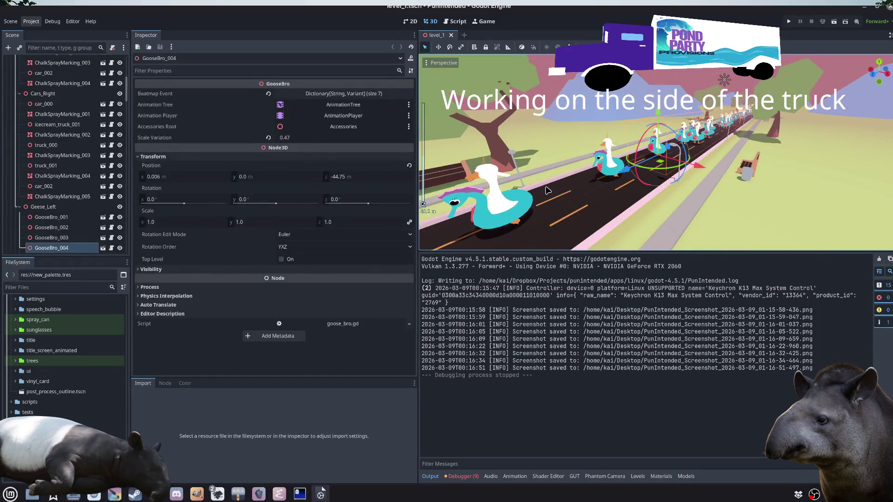
Step: Open truck.tscn with Output collapsed to inspect its side art, then return to Inkscape
key("ctrl+shift+o")
type("truc")
key("Return")
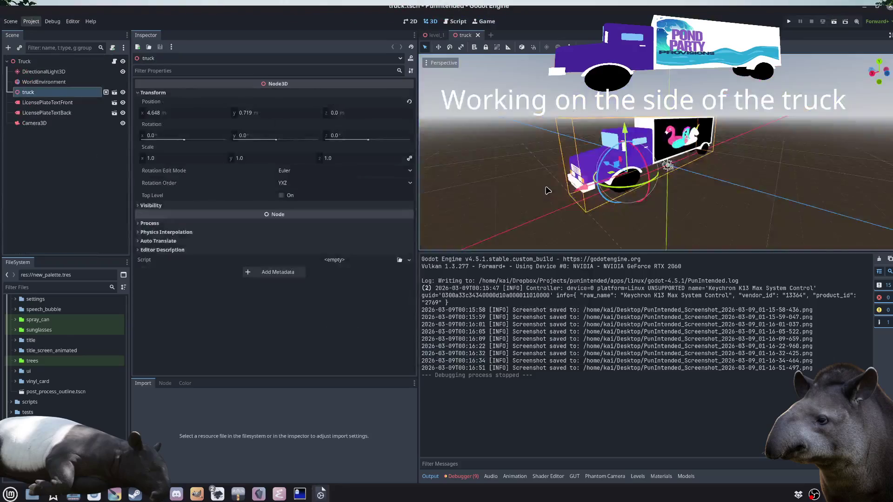
left_click(735, 200)
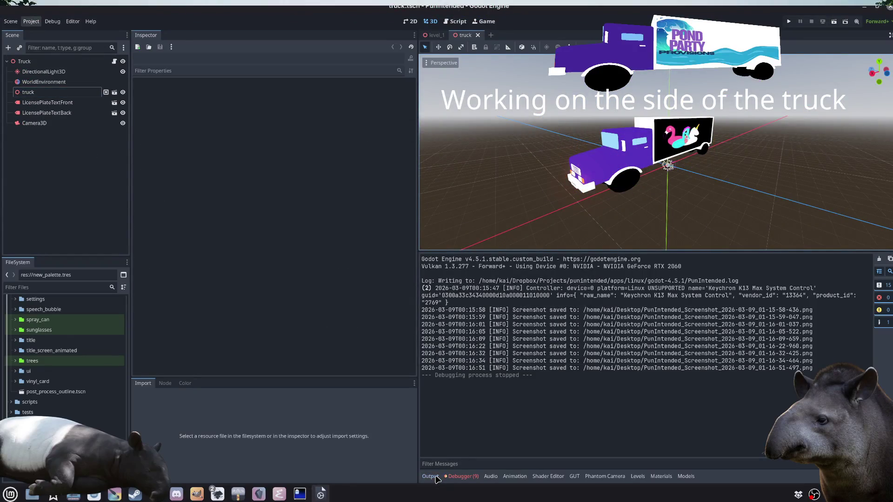
left_click(436, 479)
scroll(737, 321, "up", 6)
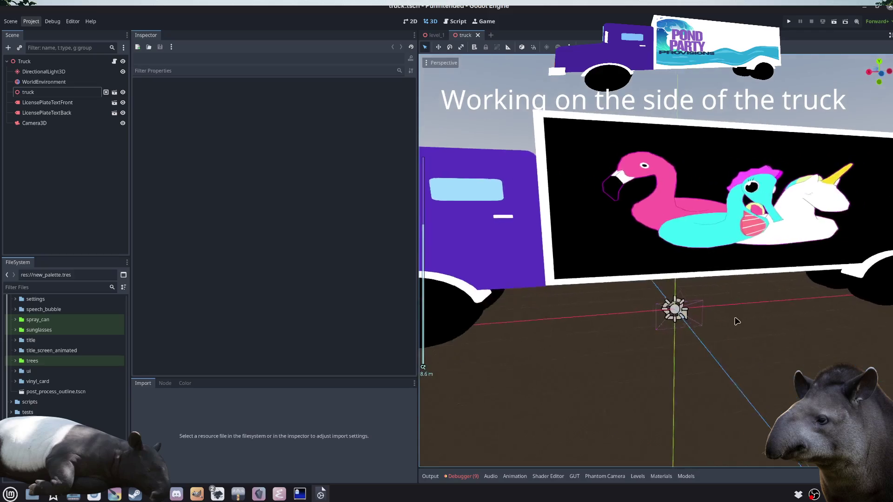
scroll(738, 321, "down", 5)
key("alt+Tab")
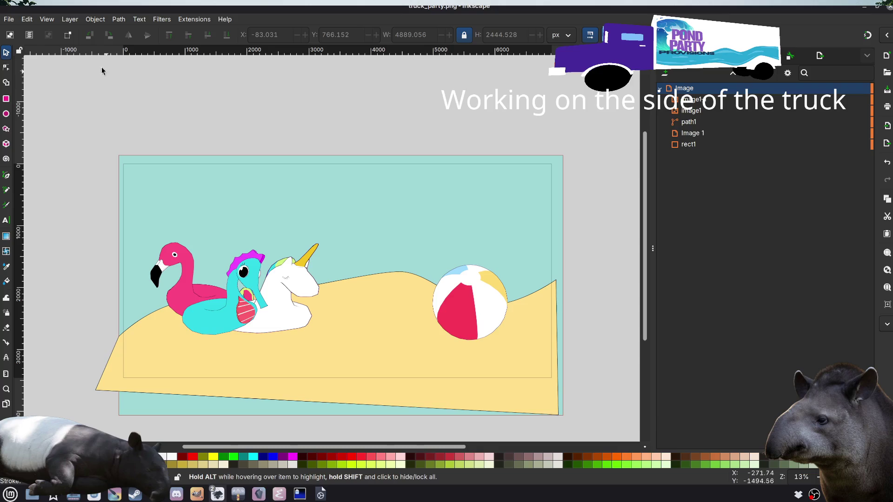
Step: Export the page as a 6912×3456 PNG, replacing truck_party.png in level_1/truck
left_click(9, 19)
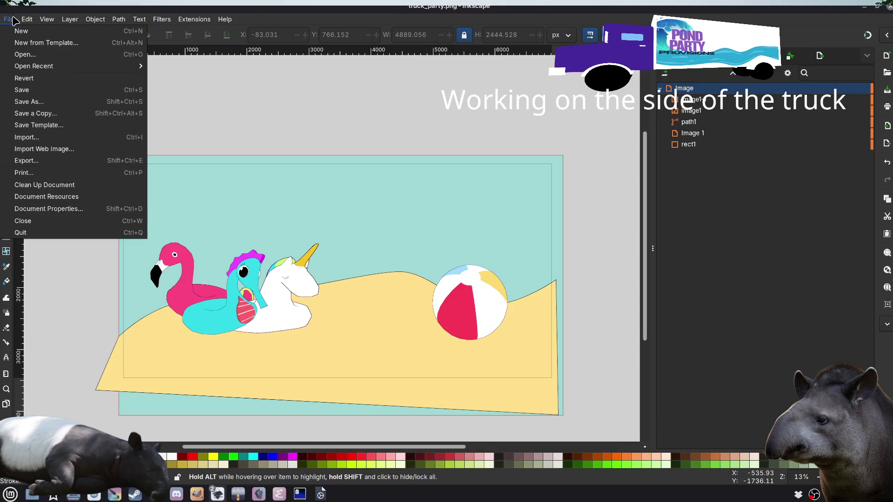
left_click(45, 166)
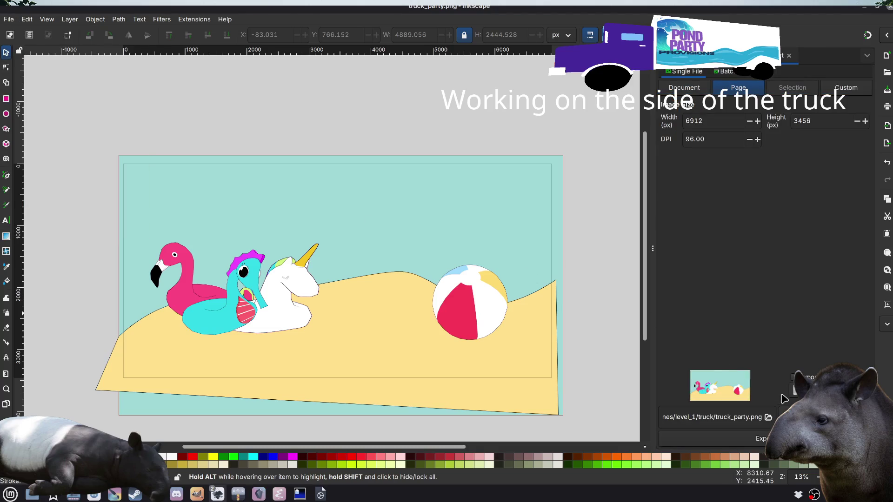
triple_click(710, 417)
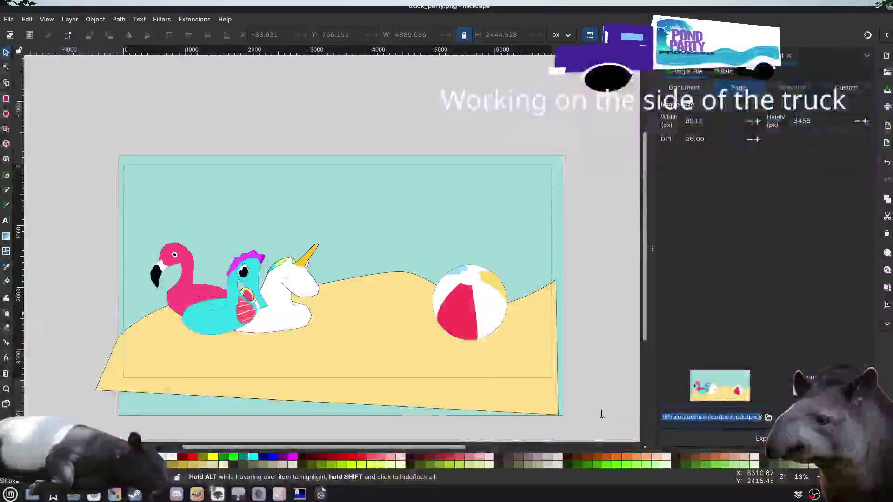
key("Return")
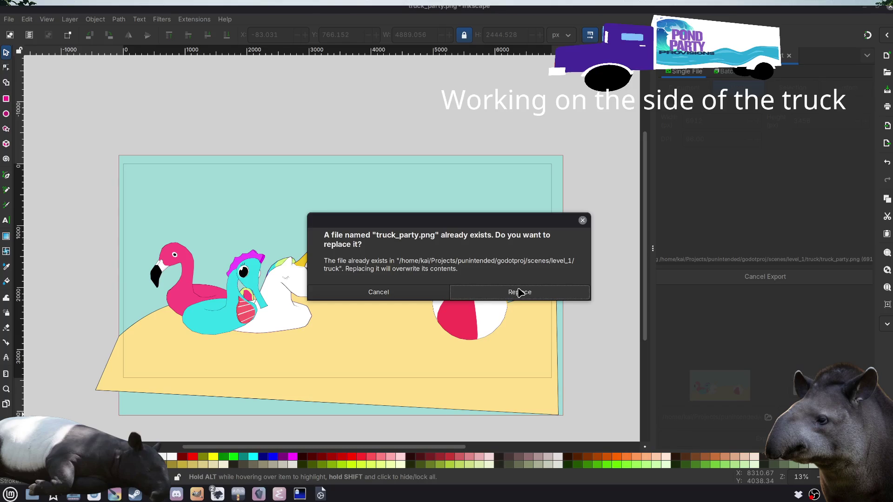
left_click(520, 293)
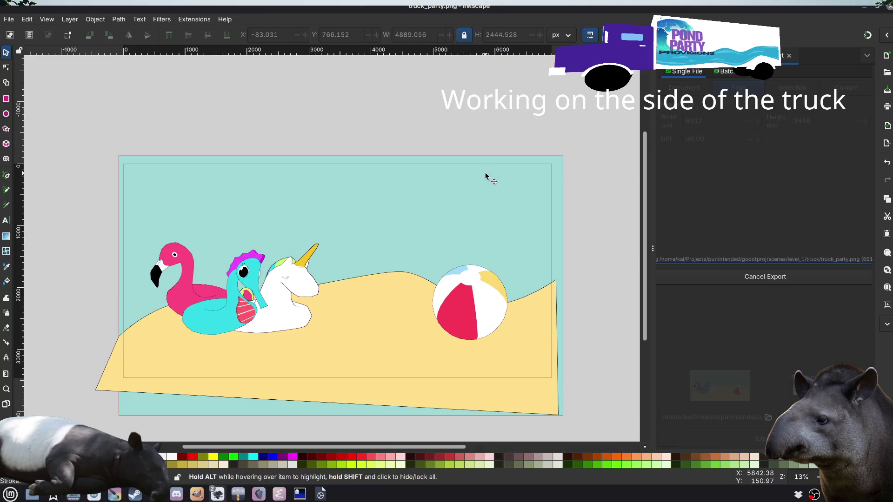
key("alt+Tab")
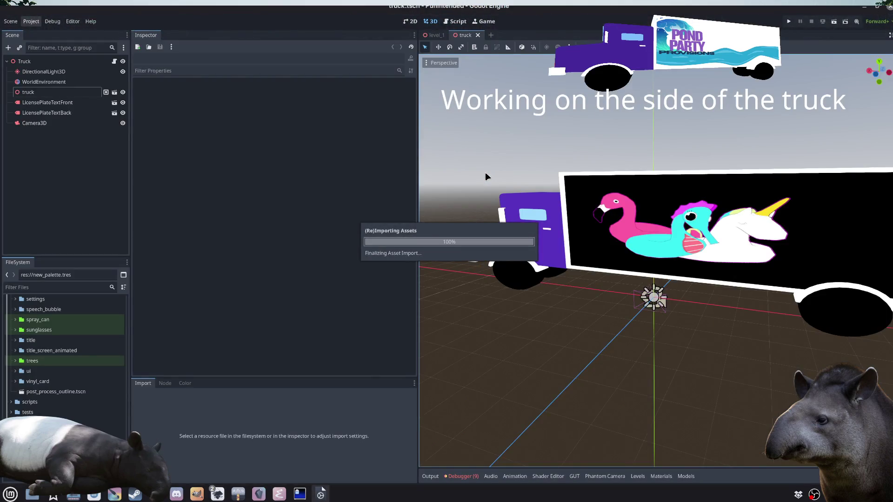
Step: Orbit and zoom around the truck to check the teal beach art on each side
mouse_move(486, 176)
left_mouse_down()
mouse_move(713, 327)
mouse_move(730, 323)
mouse_move(558, 335)
mouse_move(651, 331)
mouse_move(716, 344)
mouse_move(703, 333)
mouse_move(664, 333)
mouse_move(682, 320)
mouse_move(649, 333)
mouse_move(642, 331)
mouse_move(662, 320)
mouse_move(629, 319)
mouse_move(624, 333)
mouse_move(630, 302)
mouse_move(624, 319)
mouse_move(580, 331)
left_mouse_up()
scroll(702, 332, "down", 3)
scroll(664, 333, "up", 5)
scroll(727, 317, "up", 2)
mouse_move(728, 317)
left_mouse_down()
mouse_move(783, 313)
mouse_move(780, 321)
mouse_move(714, 317)
mouse_move(807, 315)
mouse_move(681, 309)
left_mouse_up()
scroll(681, 308, "up", 1)
scroll(681, 309, "up", 5)
scroll(667, 315, "down", 3)
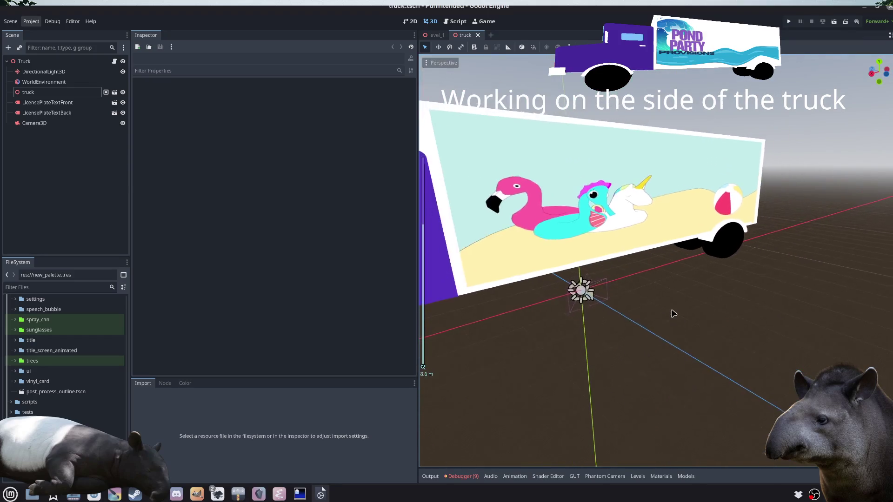
scroll(670, 316, "down", 5)
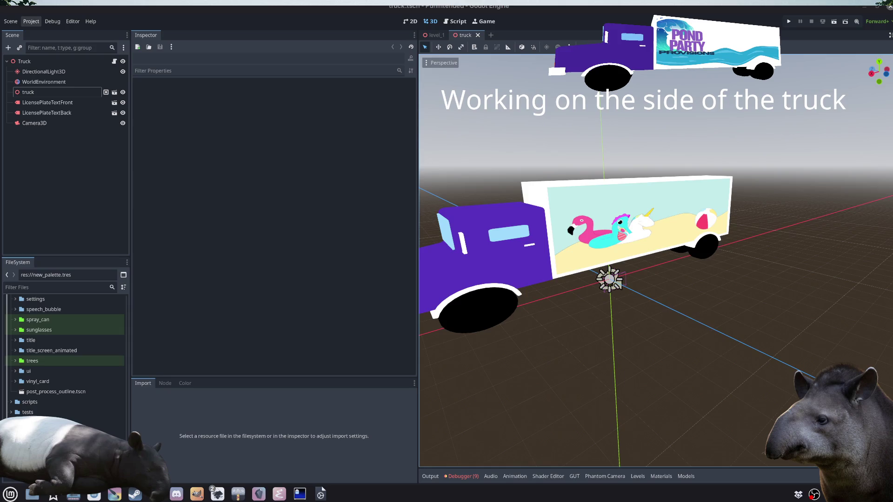
mouse_move(744, 320)
left_mouse_down()
mouse_move(650, 321)
mouse_move(530, 350)
left_mouse_up()
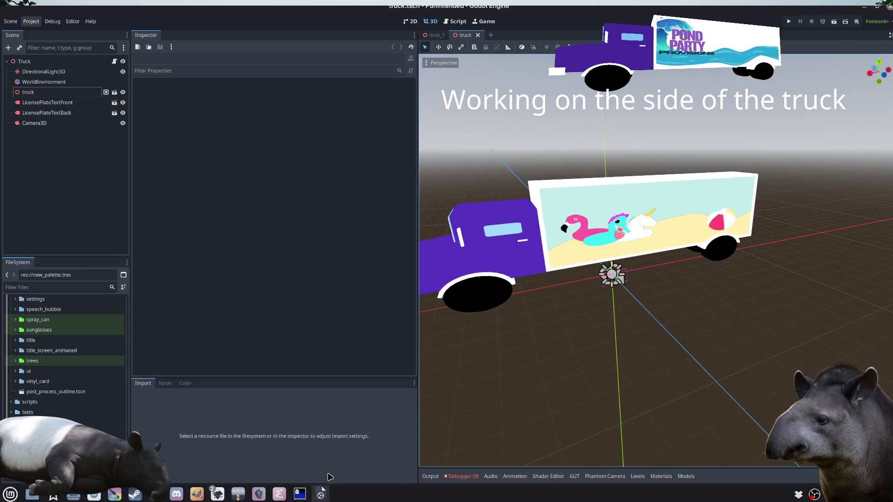
Step: Raise the bb.png Inkscape window, move it aside, then hide it again
mouse_move(307, 496)
mouse_move(225, 492)
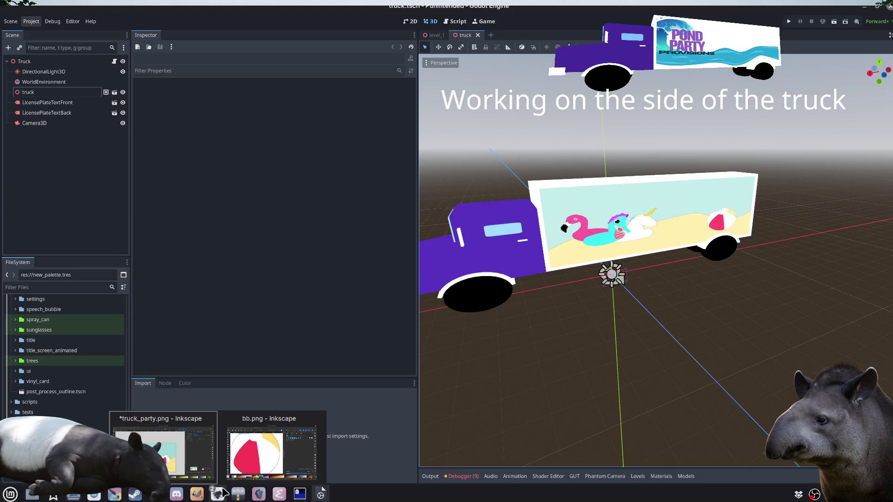
left_click(268, 447)
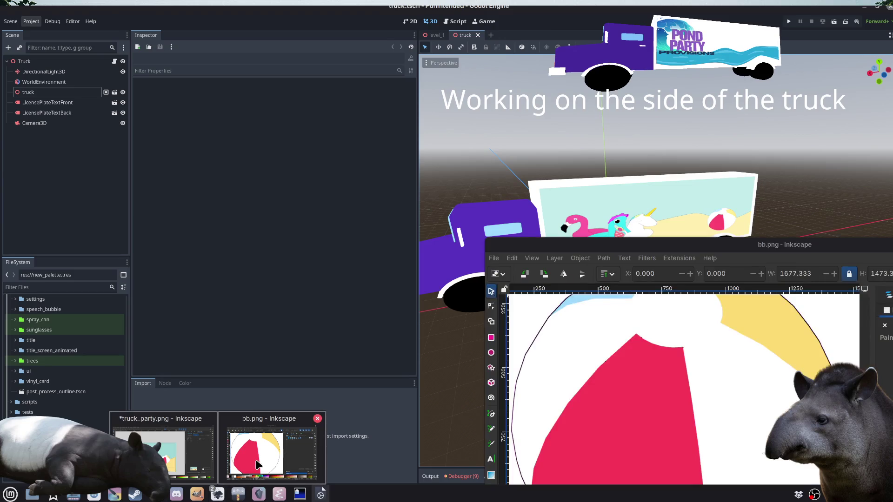
mouse_move(714, 237)
left_mouse_down()
mouse_move(615, 197)
mouse_move(465, 165)
left_mouse_up()
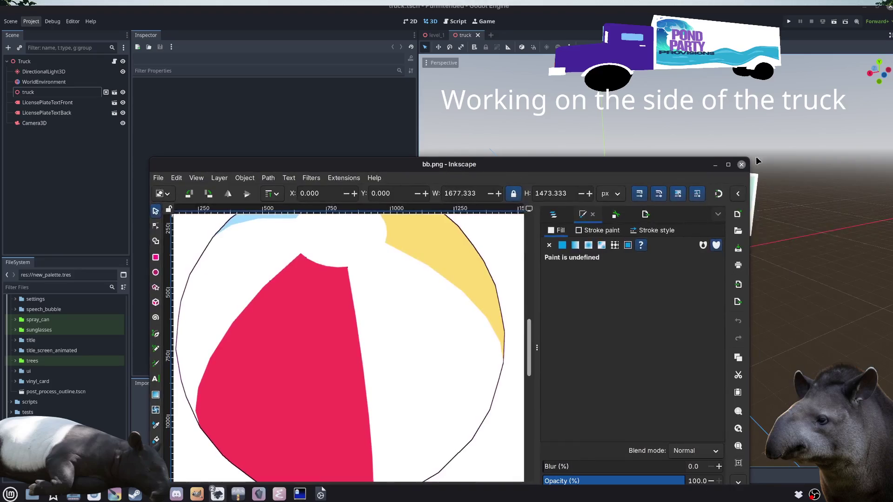
left_click(320, 493)
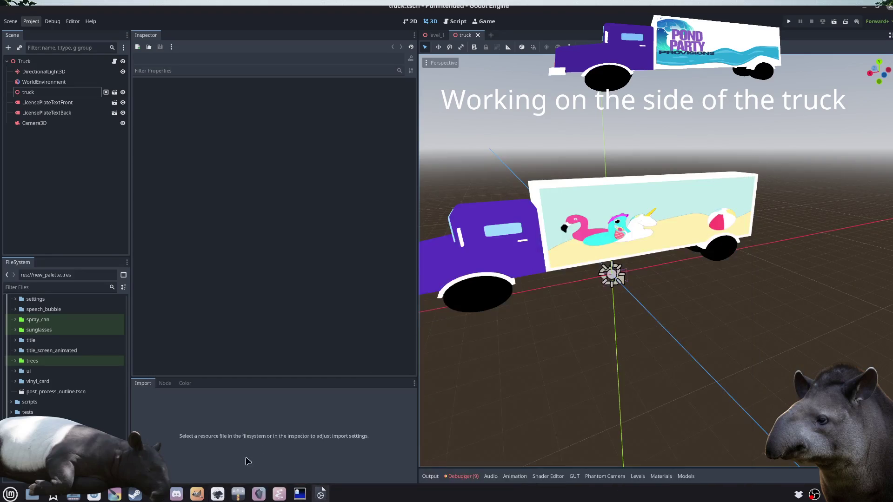
left_click(120, 497)
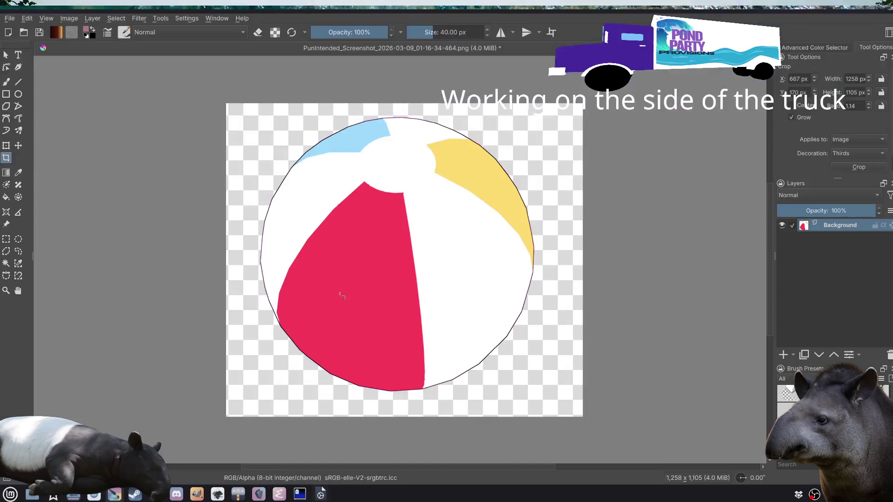
Step: Close the beach-ball screenshot in Krita without saving changes
key("ctrl+w")
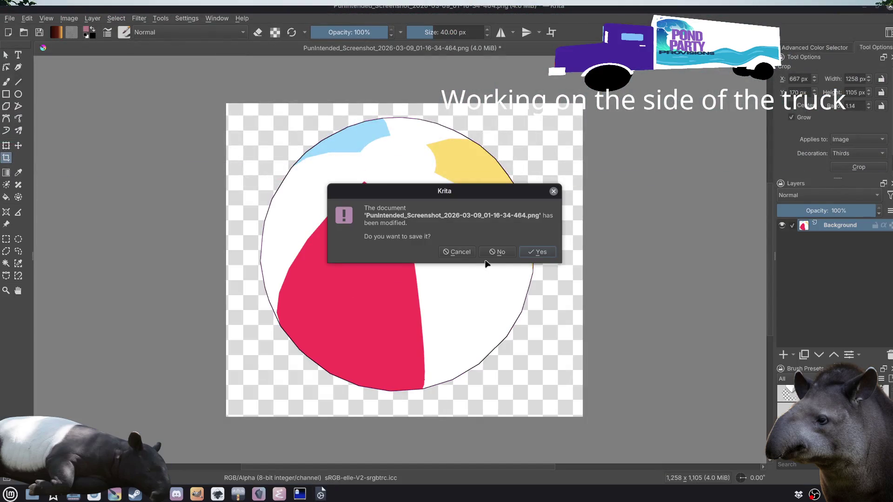
left_click(494, 252)
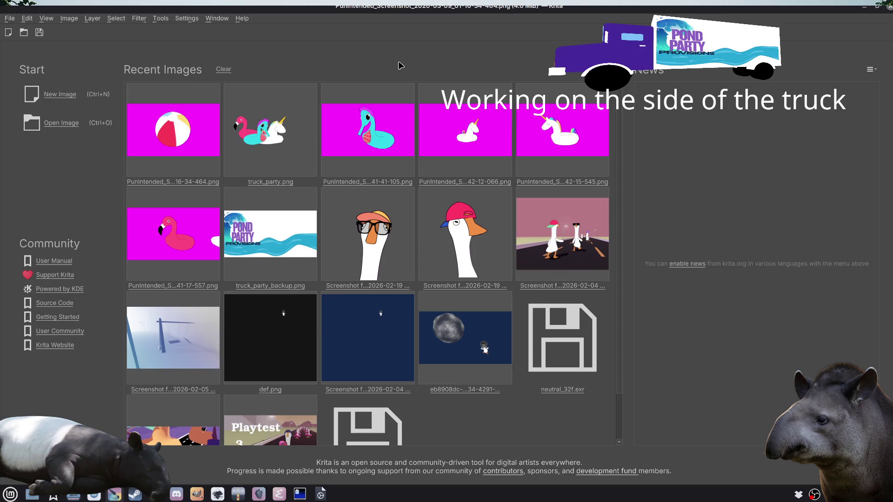
mouse_move(619, 381)
left_mouse_down()
mouse_move(616, 462)
mouse_move(638, 278)
left_mouse_up()
Step: Open truck_party.png from godotproj/scenes/level_1/truck
key("ctrl+o")
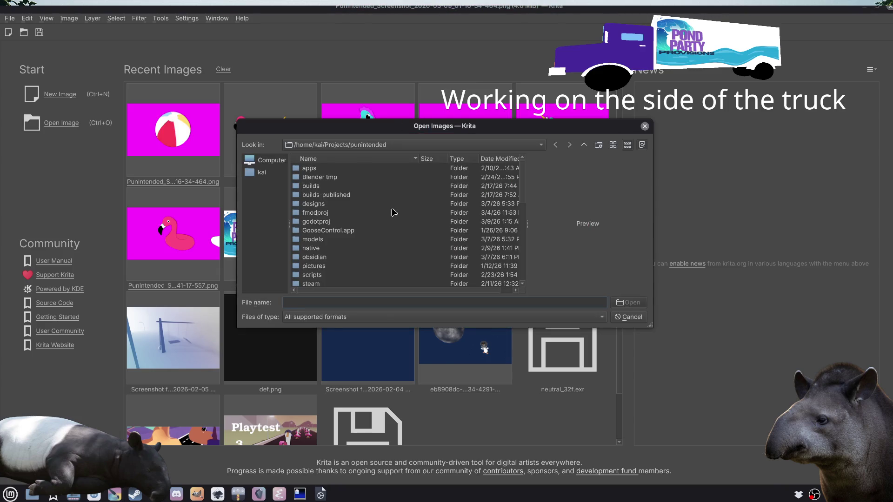
double_click(334, 223)
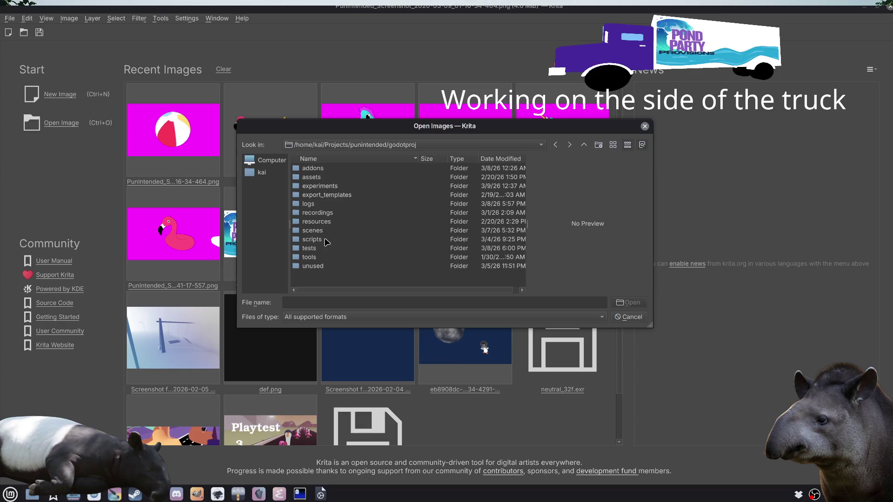
double_click(319, 231)
scroll(353, 235, "down", 8)
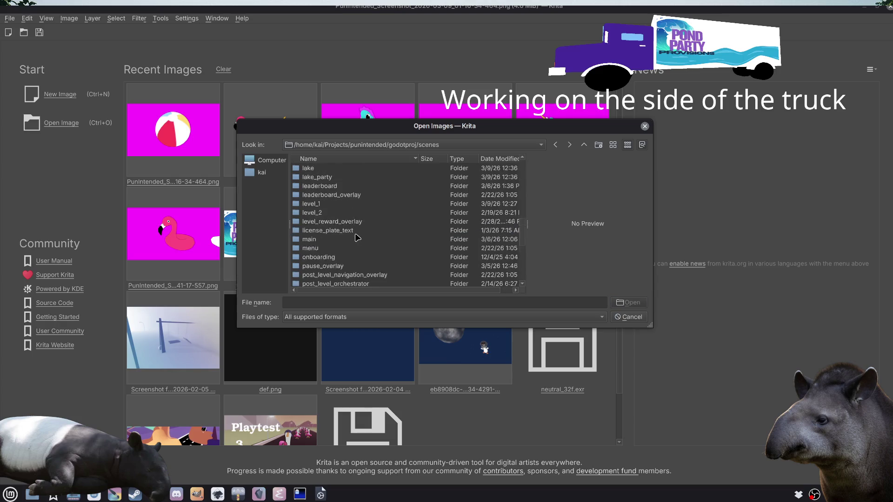
double_click(326, 177)
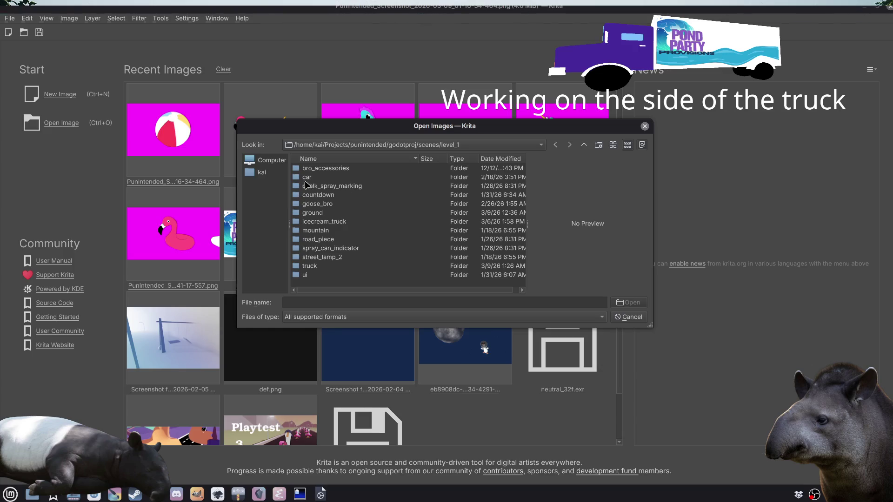
double_click(323, 266)
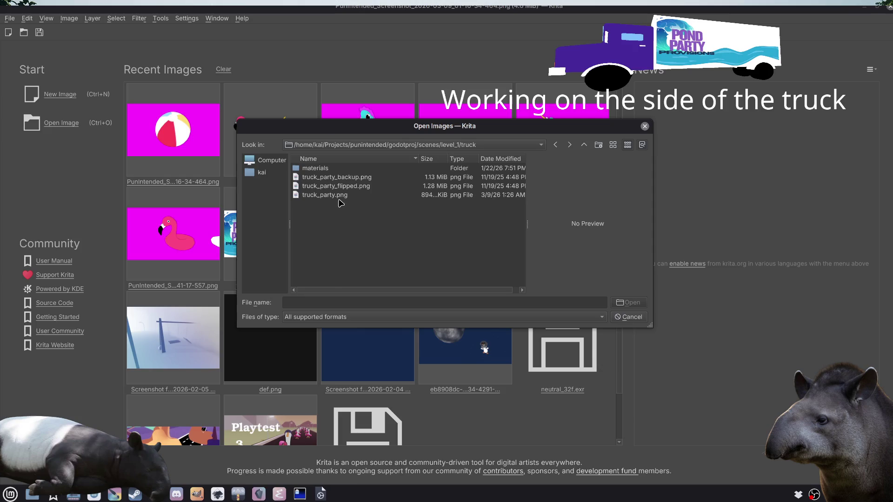
left_click(339, 197)
left_click(342, 187)
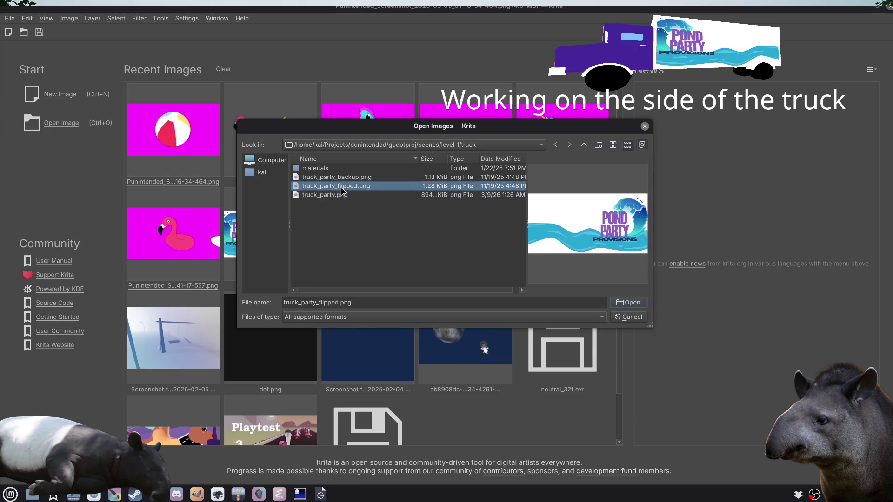
left_click(338, 215)
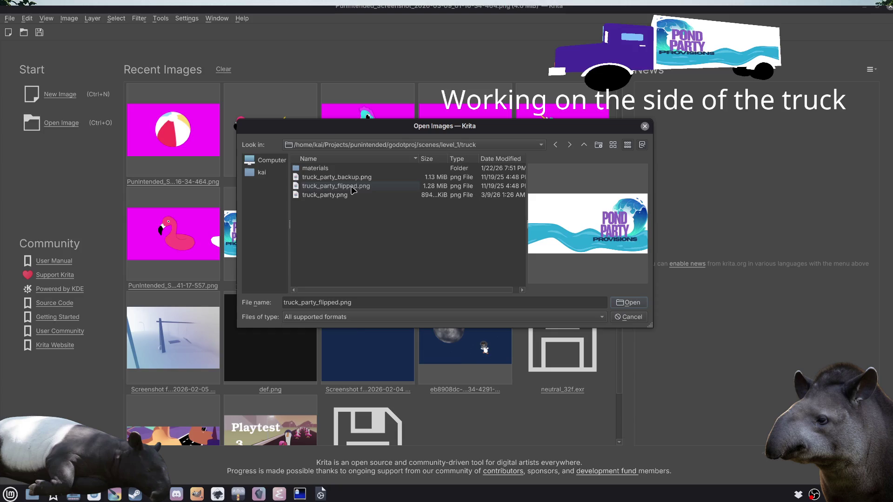
left_click(340, 197)
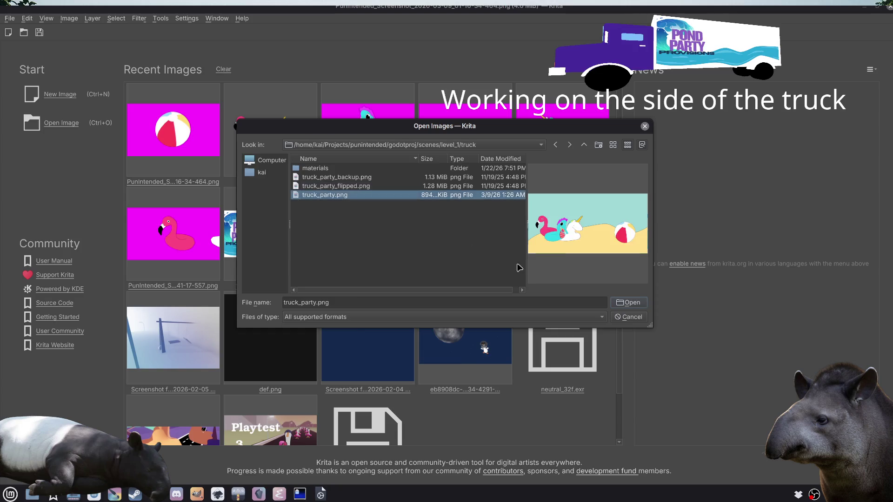
left_click(628, 303)
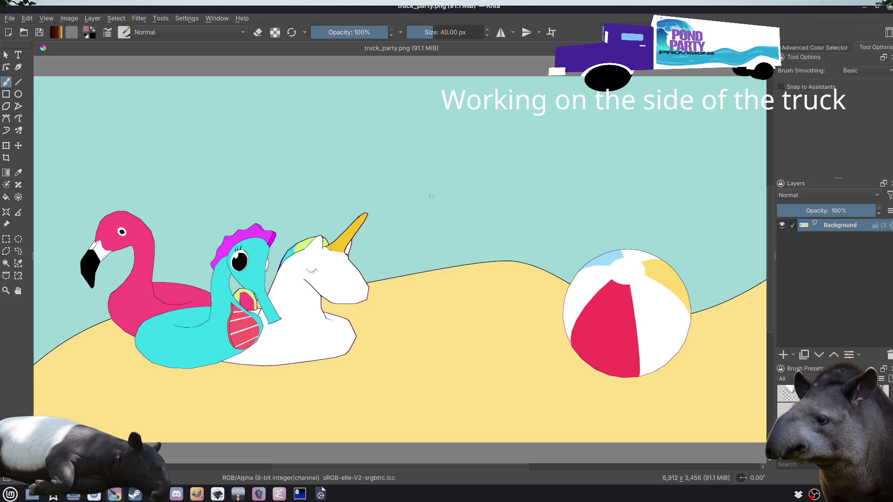
Step: Mirror the canvas view horizontally and start a PNG export of truck_party.png
key("m")
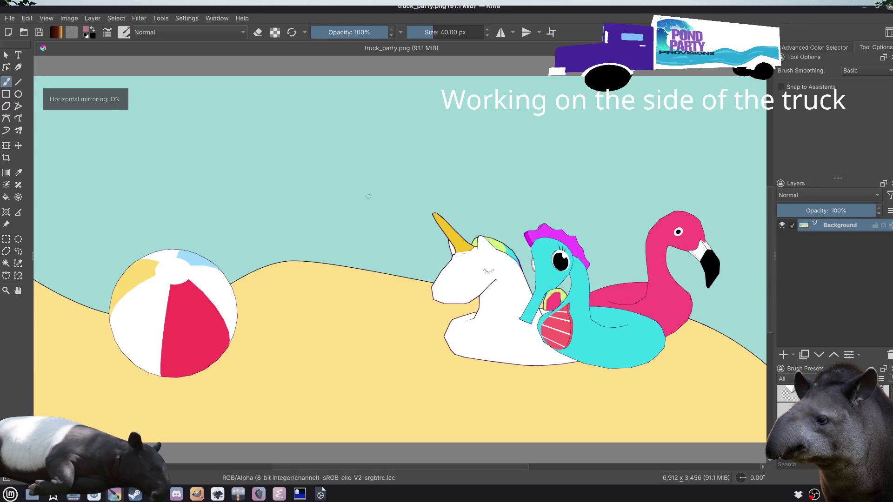
left_click(9, 18)
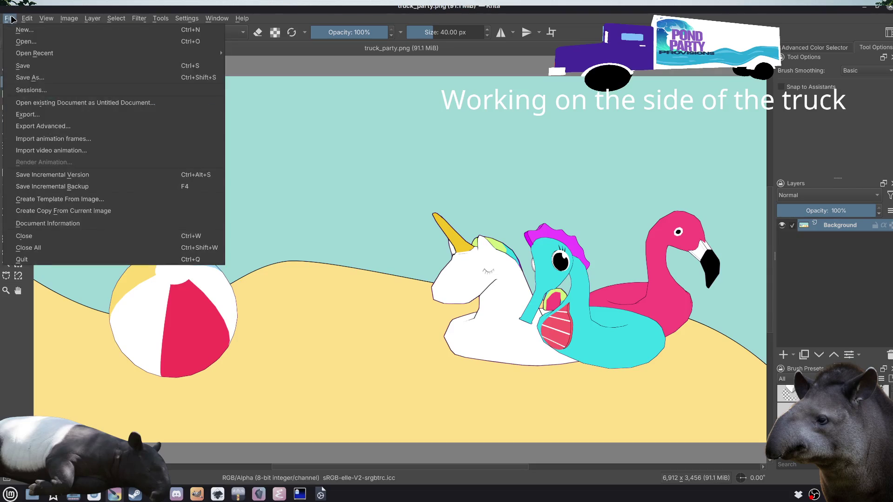
left_click(36, 119)
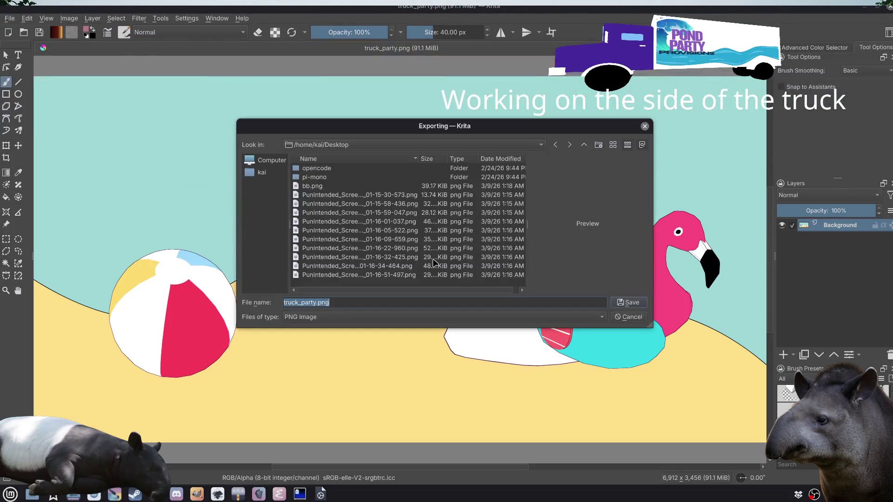
Step: Browse the export dialog from the home folder into Projects/punintended
left_click(521, 147)
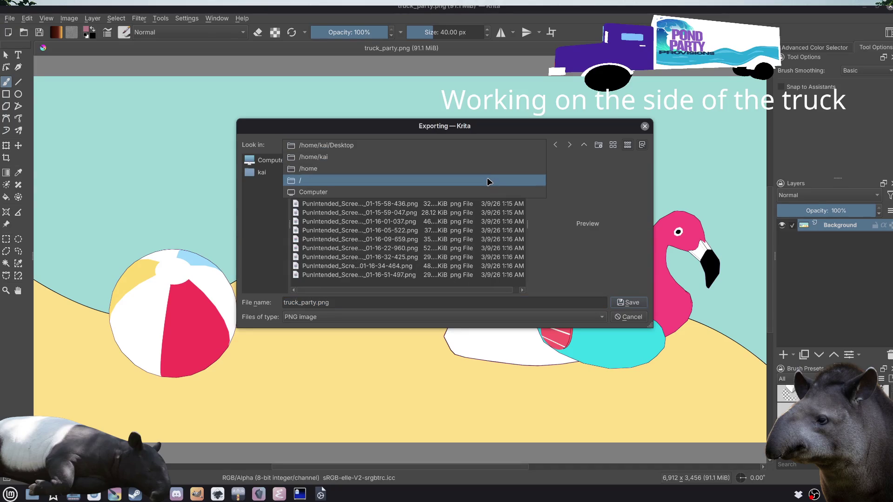
left_click(487, 157)
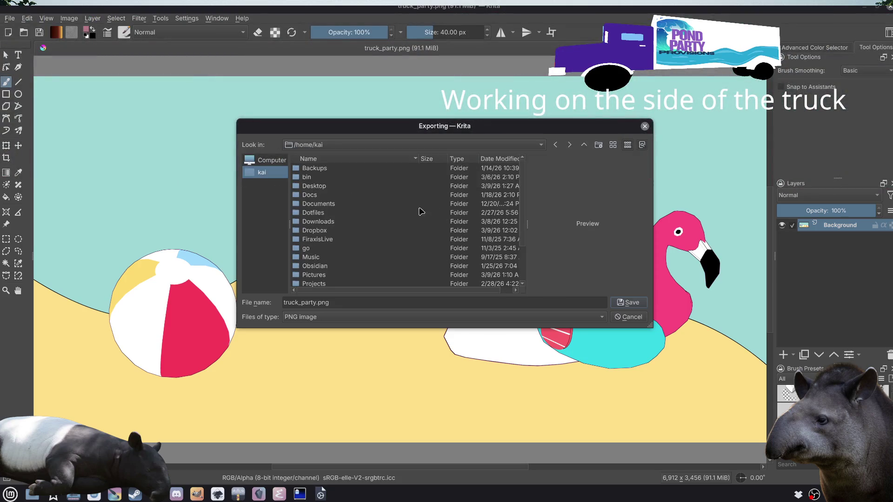
scroll(348, 242, "up", 2)
double_click(316, 283)
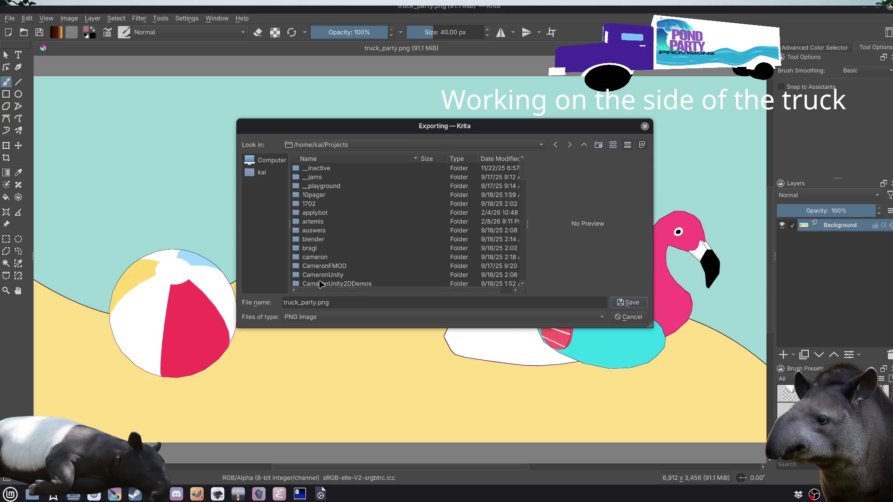
scroll(332, 217, "down", 3)
scroll(327, 237, "down", 8)
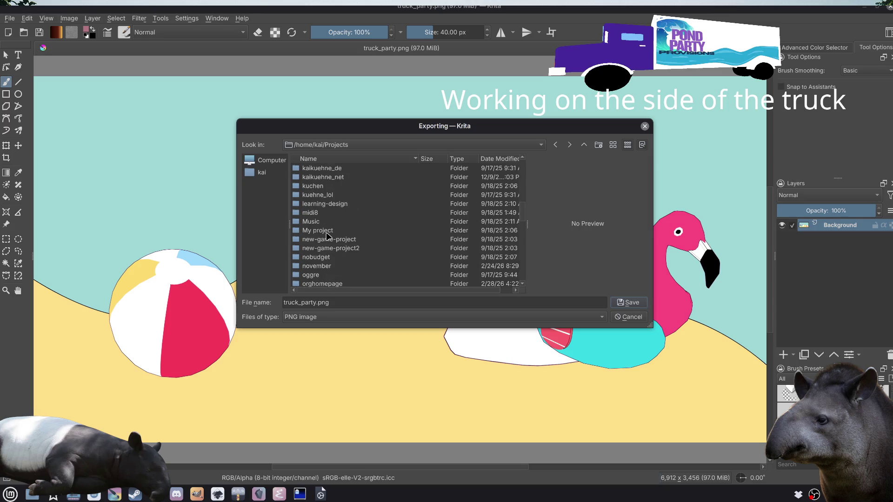
scroll(325, 255, "down", 1)
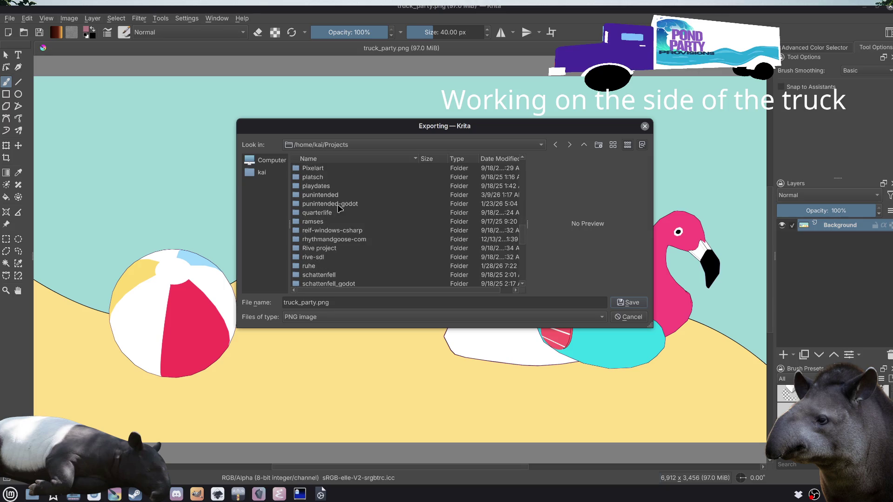
left_click(345, 159)
scroll(347, 195, "down", 4)
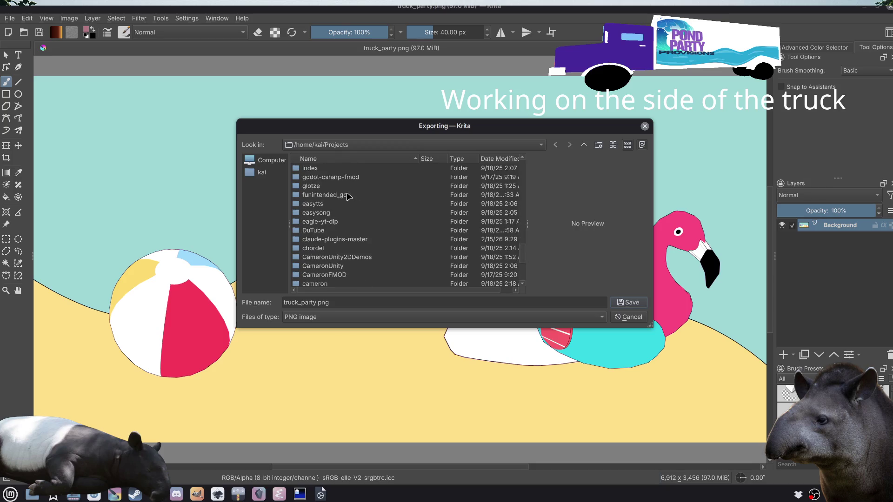
scroll(346, 195, "up", 10)
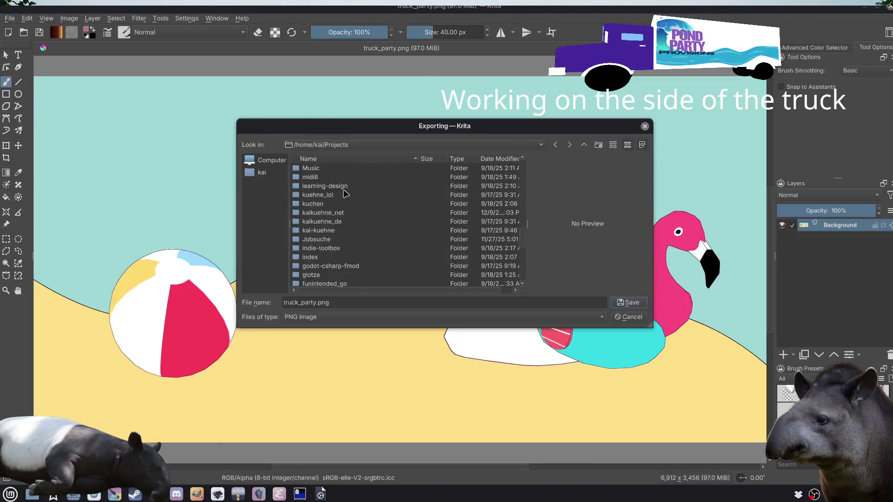
scroll(344, 195, "down", 10)
scroll(346, 206, "down", 1)
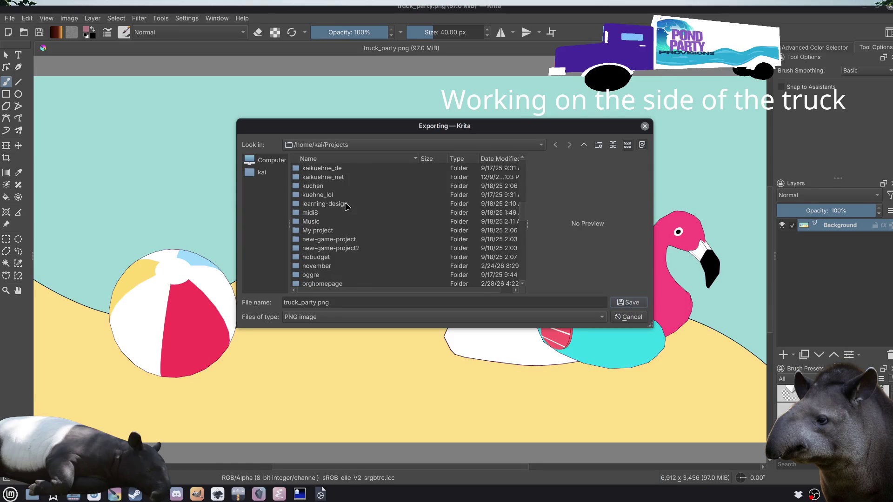
scroll(346, 206, "down", 1)
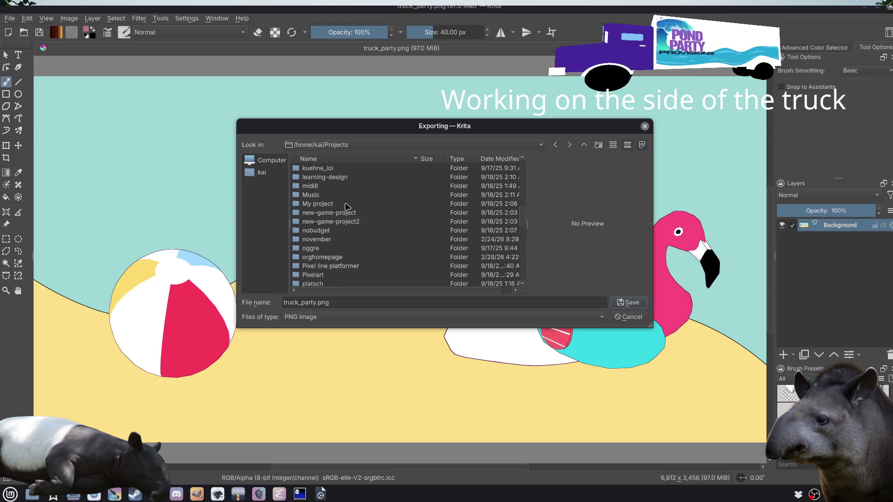
scroll(344, 213, "down", 2)
left_click(322, 250)
double_click(322, 250)
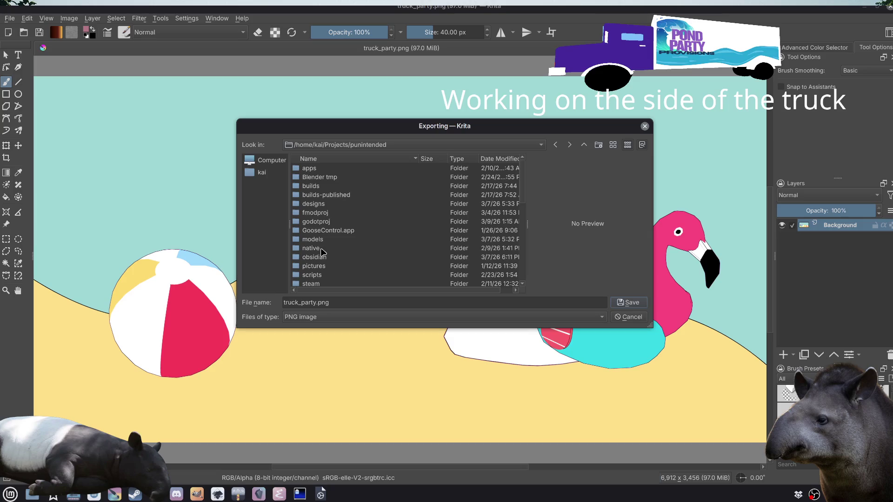
Step: Look through the punintended folder's files and shift the export window left
left_click_drag(426, 127, 432, 160)
scroll(389, 258, "down", 2)
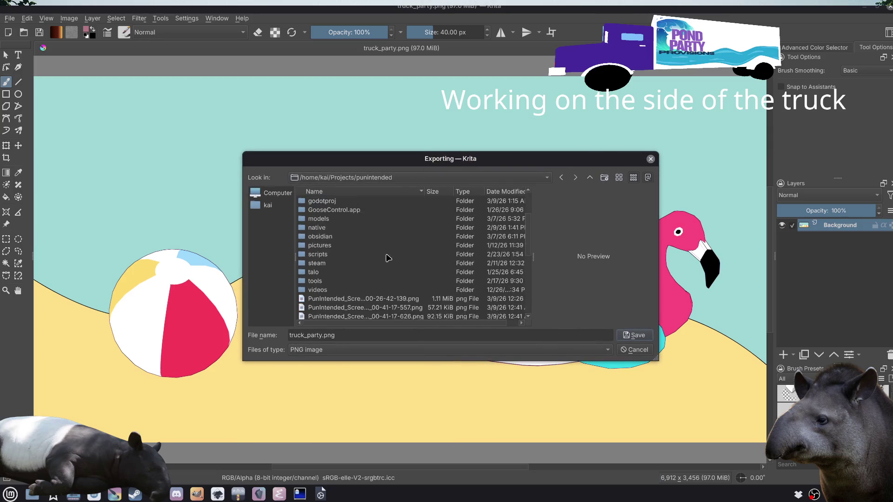
scroll(383, 267, "down", 3)
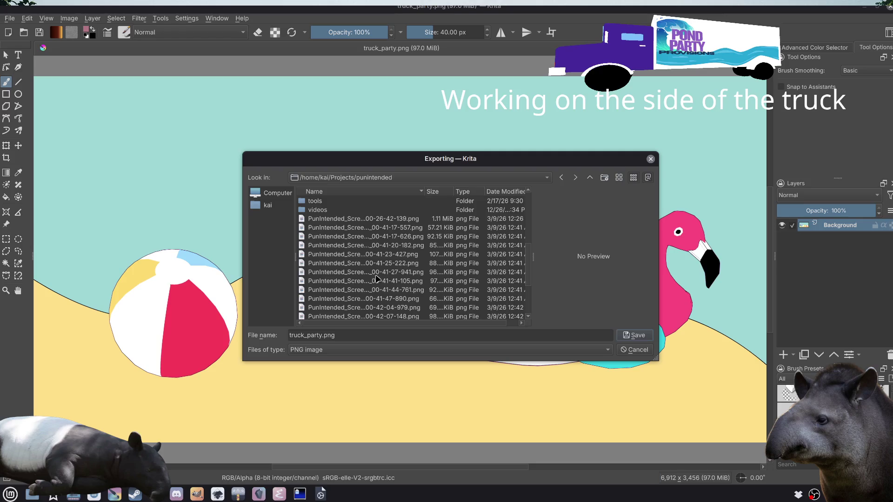
scroll(391, 254, "up", 1)
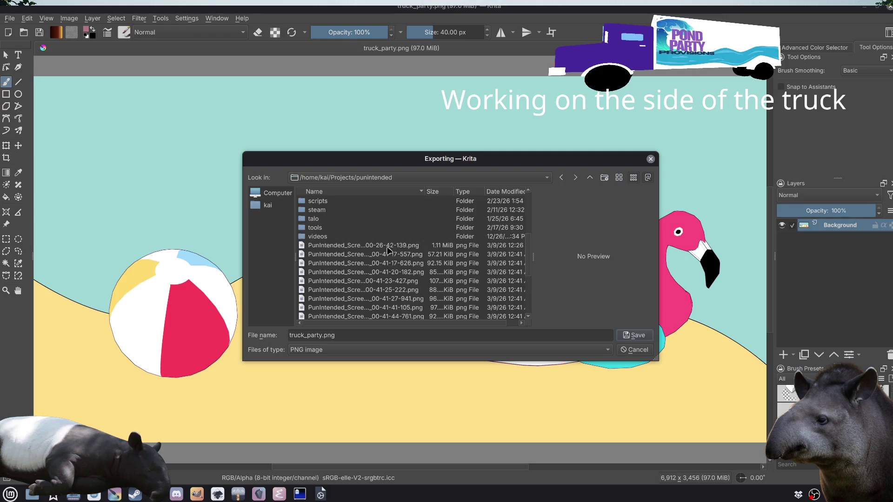
scroll(367, 247, "up", 5)
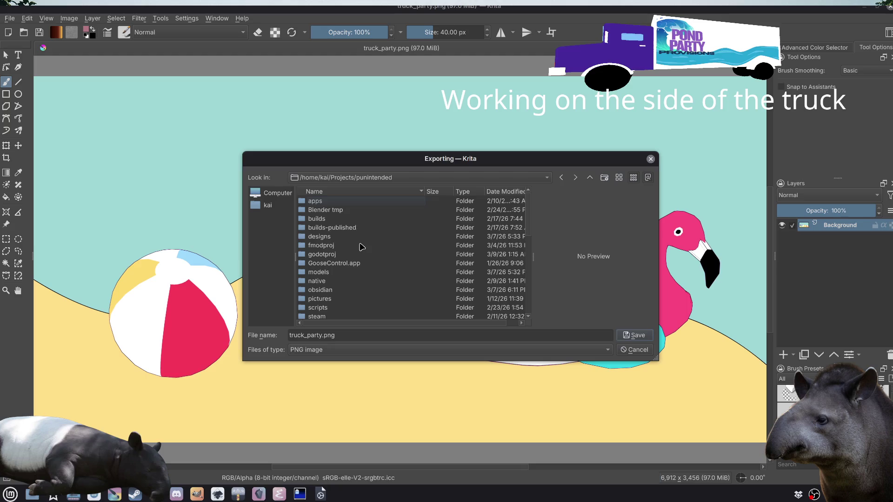
scroll(362, 246, "down", 3)
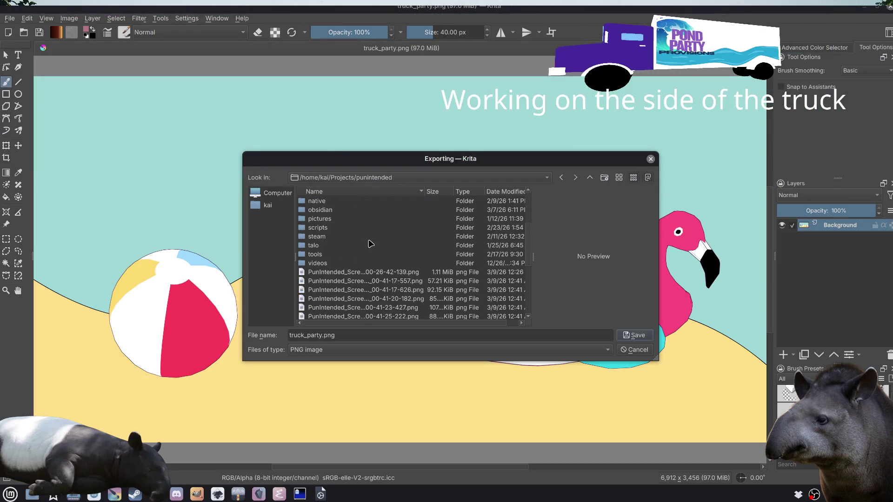
scroll(369, 243, "down", 1)
left_click(369, 246)
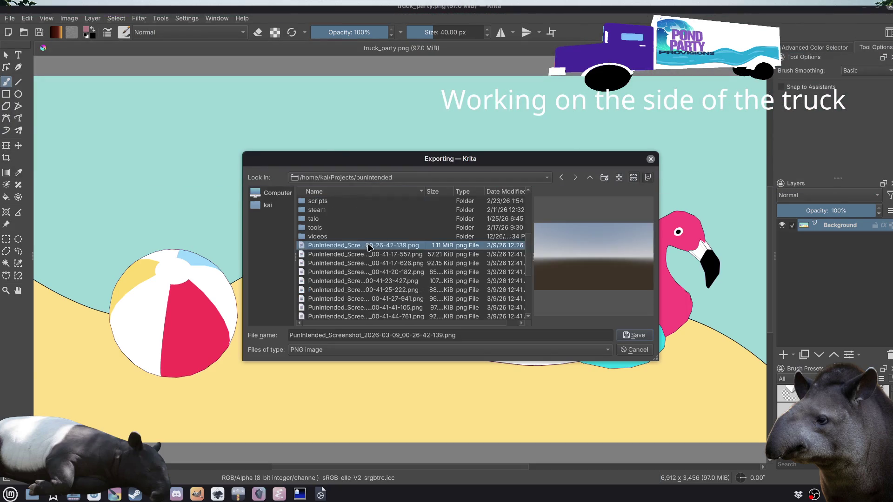
scroll(368, 247, "down", 1)
scroll(365, 249, "up", 5)
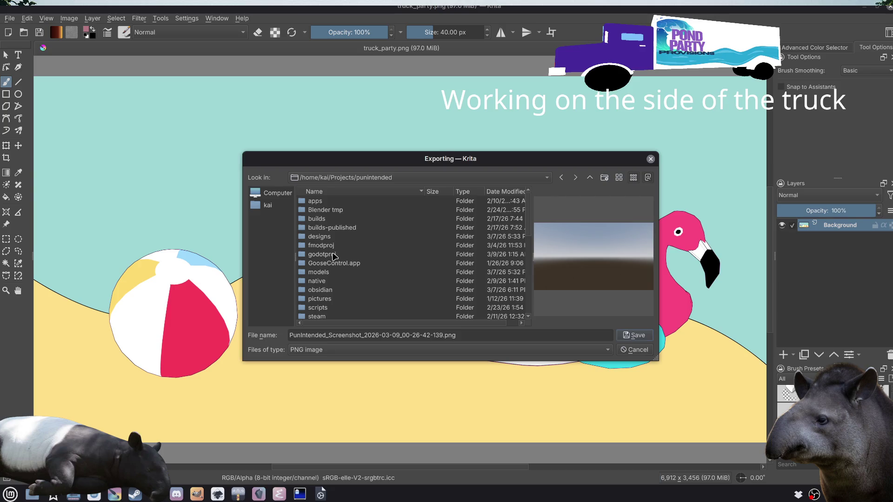
mouse_move(422, 163)
left_mouse_down()
mouse_move(534, 277)
mouse_move(355, 115)
mouse_move(365, 163)
left_mouse_up()
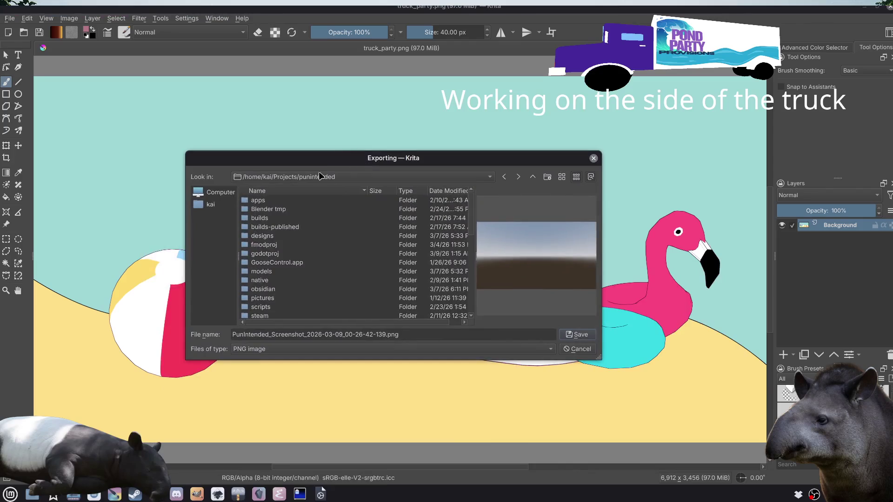
Step: Enter godotproj/scenes/level_1/truck and set truck_party_flipped.png as the export name
double_click(274, 253)
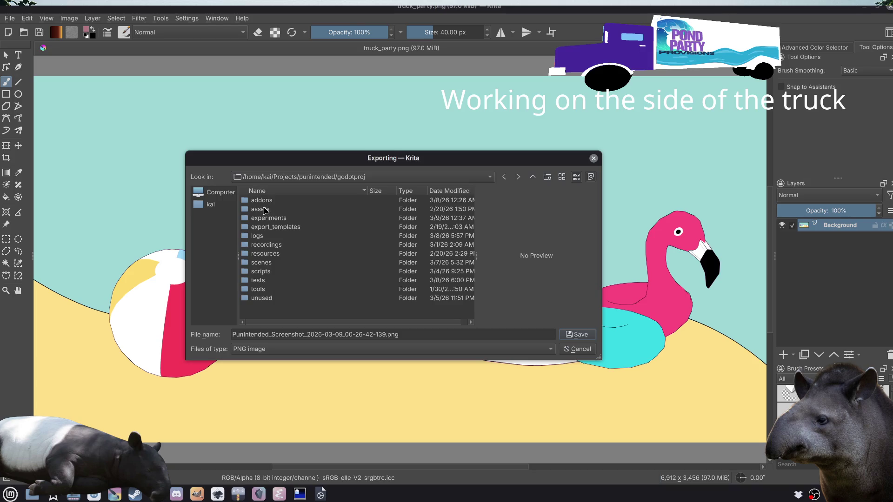
mouse_move(343, 161)
left_mouse_down()
mouse_move(405, 180)
mouse_move(324, 185)
left_mouse_up()
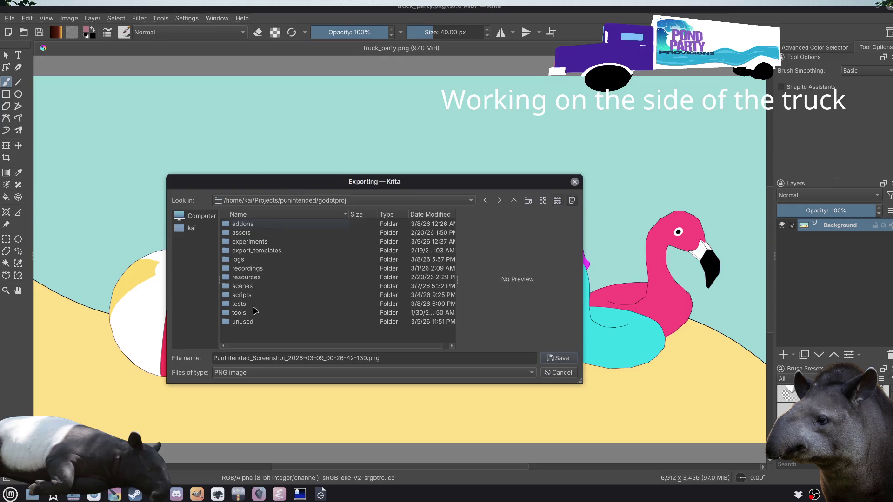
double_click(256, 286)
scroll(255, 298, "down", 5)
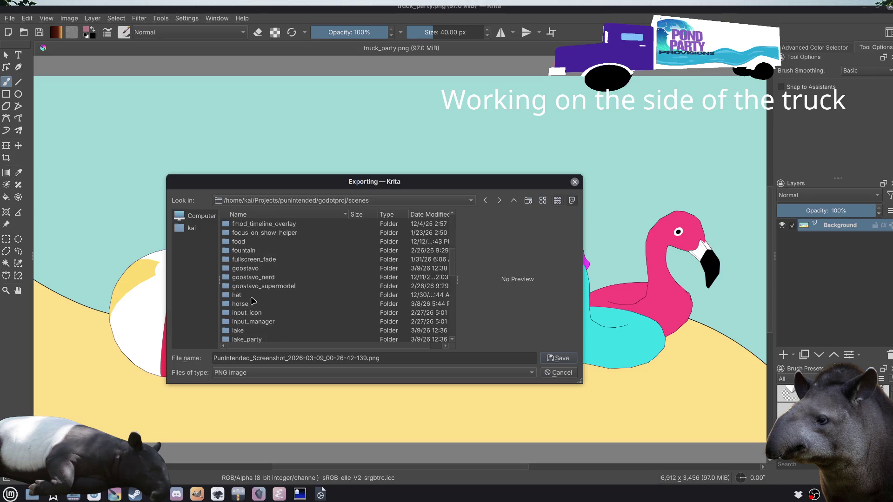
scroll(254, 302, "down", 4)
double_click(267, 260)
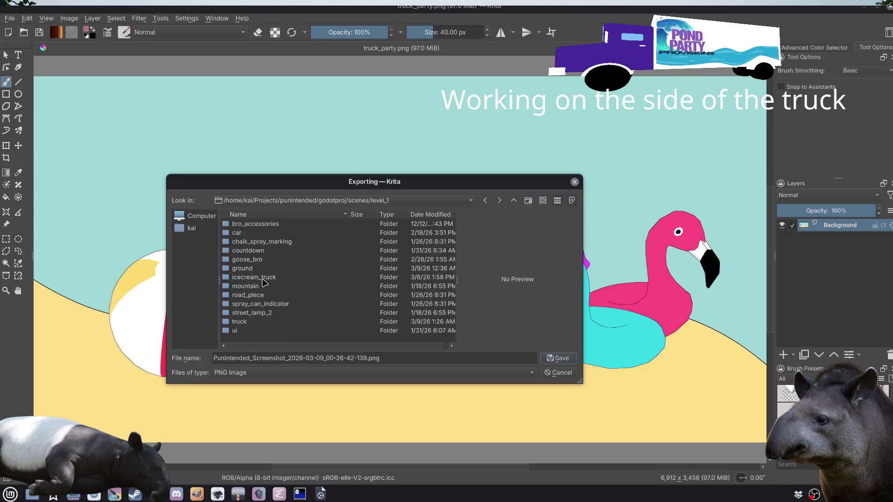
double_click(263, 322)
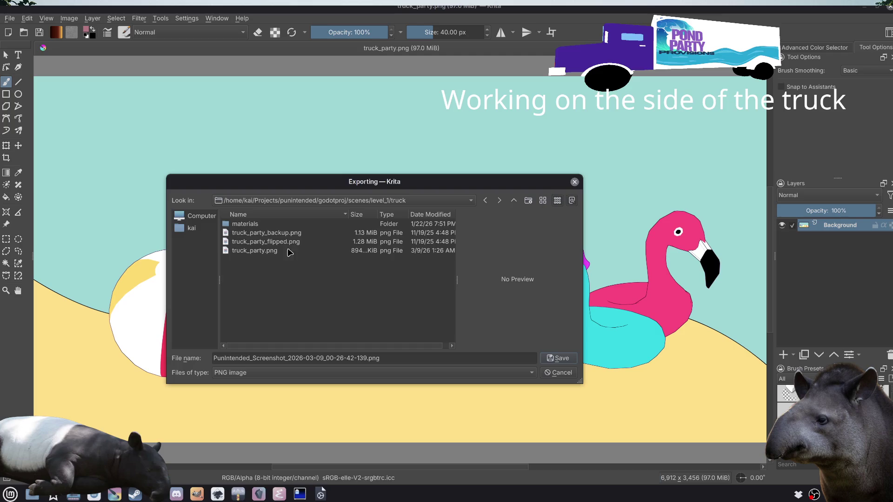
left_click(290, 243)
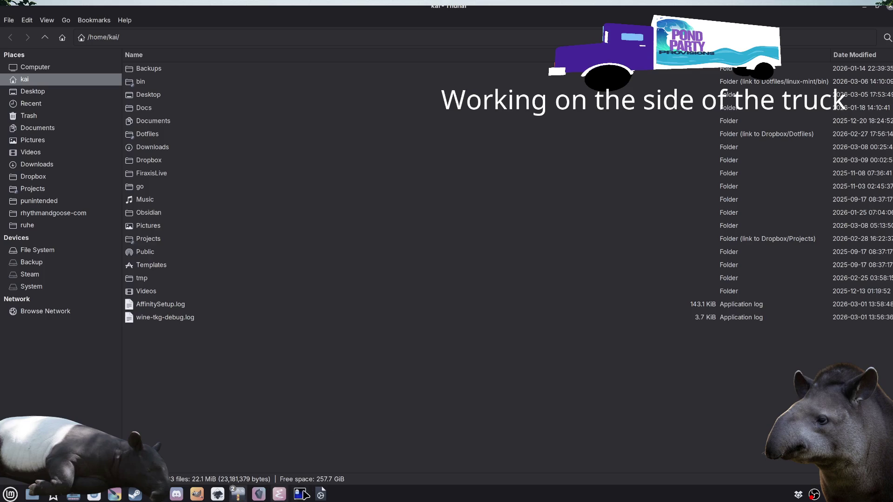
left_click(322, 494)
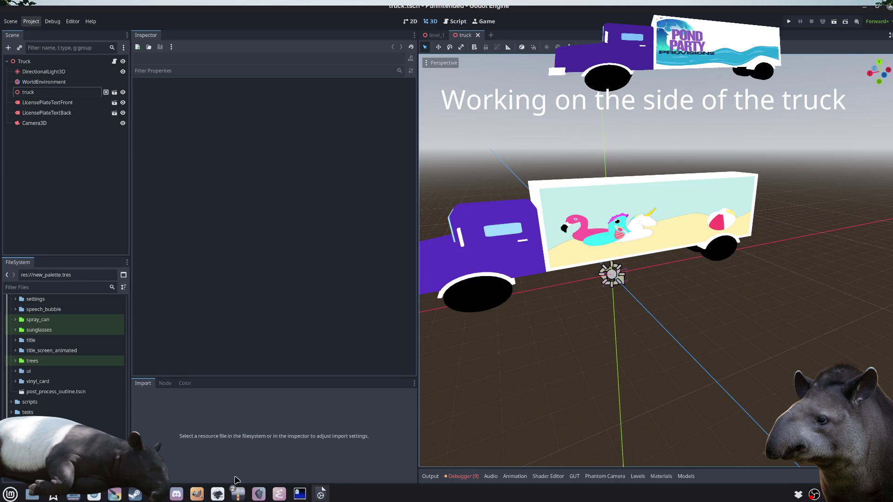
Step: In Thunar, browse to punintended/godotproj/scenes/level_1/truck with files sorted by name
left_click(238, 493)
left_click(244, 458)
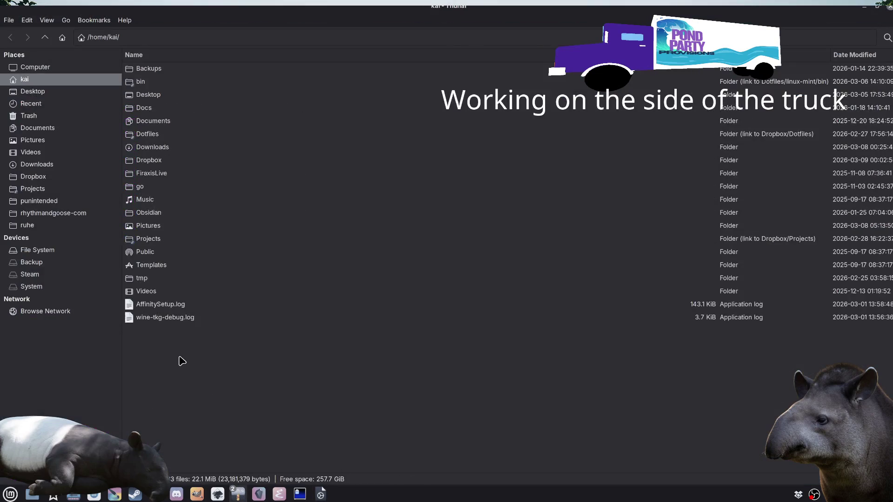
left_click(39, 201)
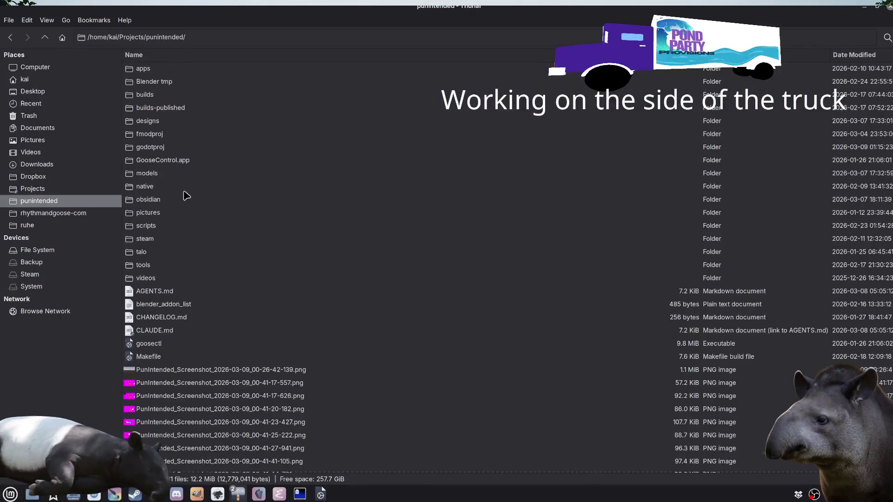
double_click(155, 148)
double_click(158, 163)
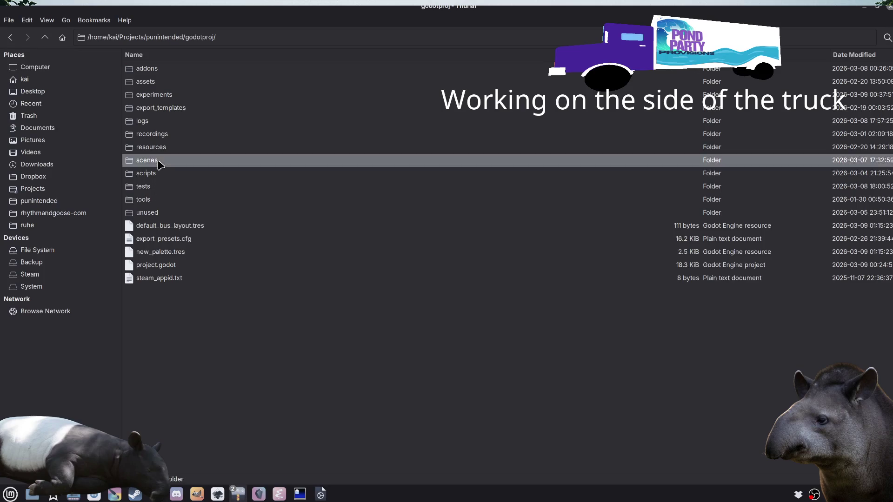
scroll(165, 446, "down", 1)
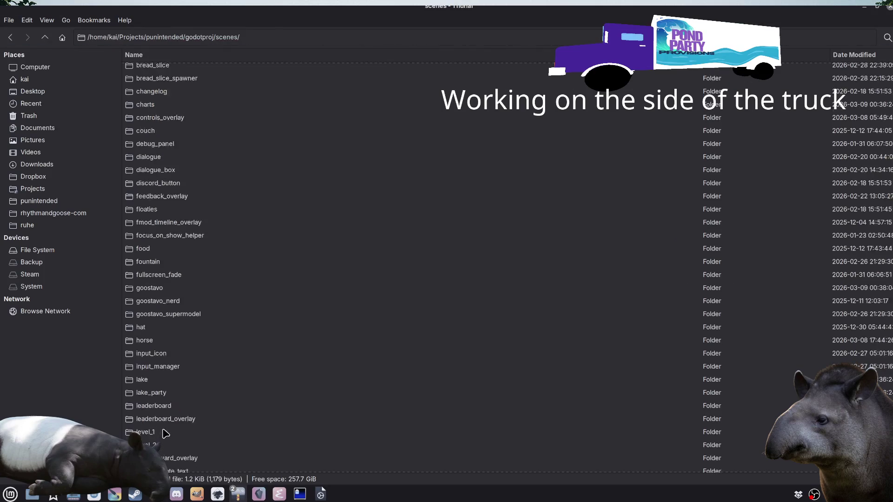
double_click(170, 411)
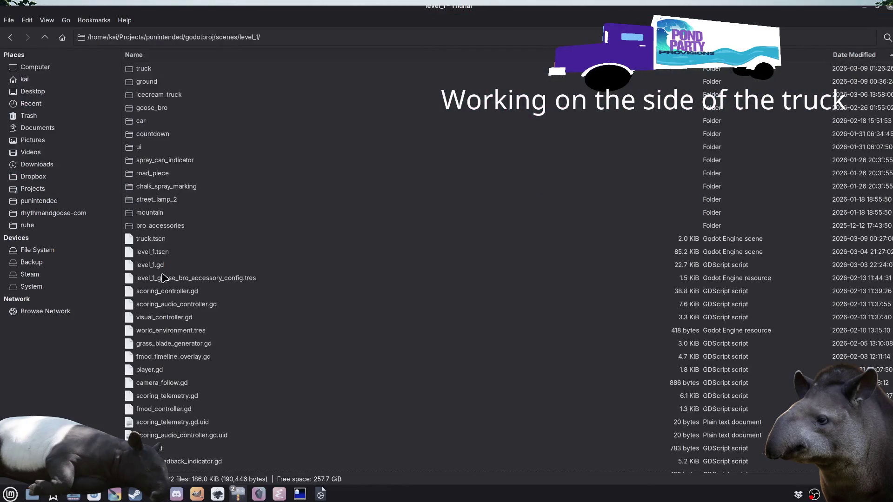
left_click(223, 54)
left_click(156, 212)
double_click(156, 212)
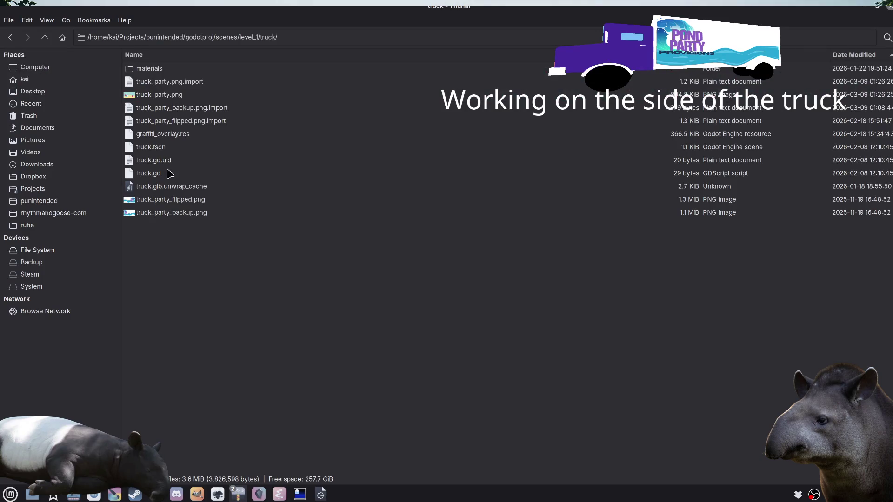
Step: Rename truck_party_flipped.png to truck_party_flipped_backup.png and return to Godot
left_click(174, 200)
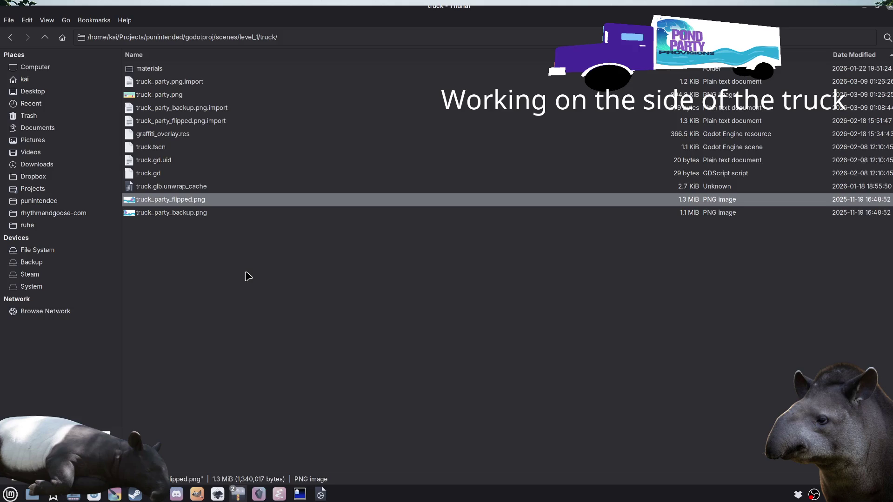
key("F2")
key("Right")
type("_backup")
key("Return")
mouse_move(320, 494)
left_click(313, 427)
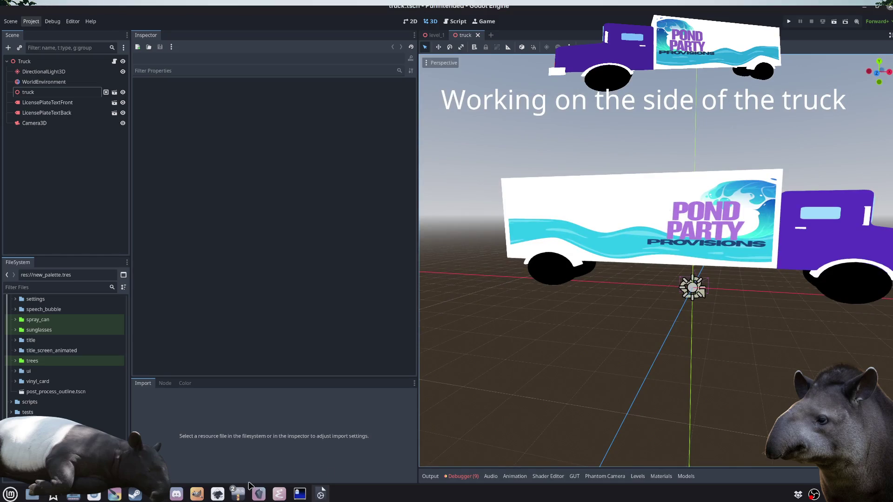
Step: Export the Krita beach art as truck_party_flipped.png into the truck folder, then switch to Godot
left_click(213, 485)
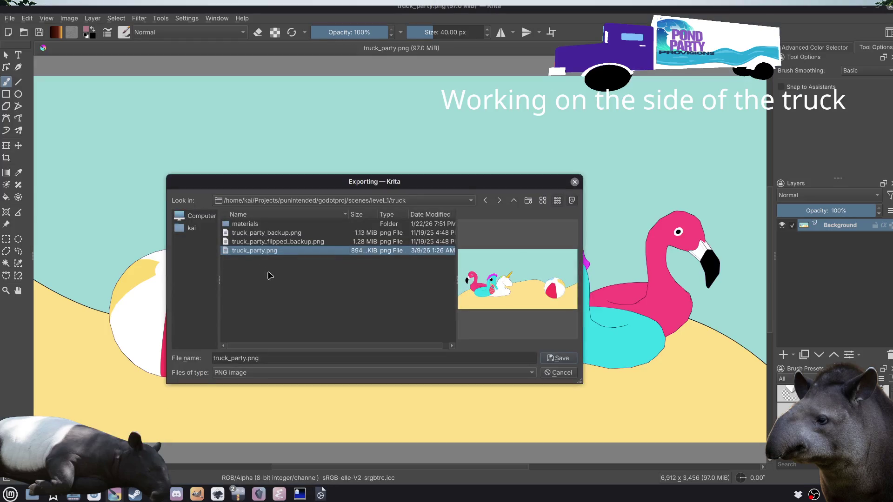
left_click(294, 243)
left_click_drag(293, 358, 272, 358)
key("BackSpace")
key("BackSpace")
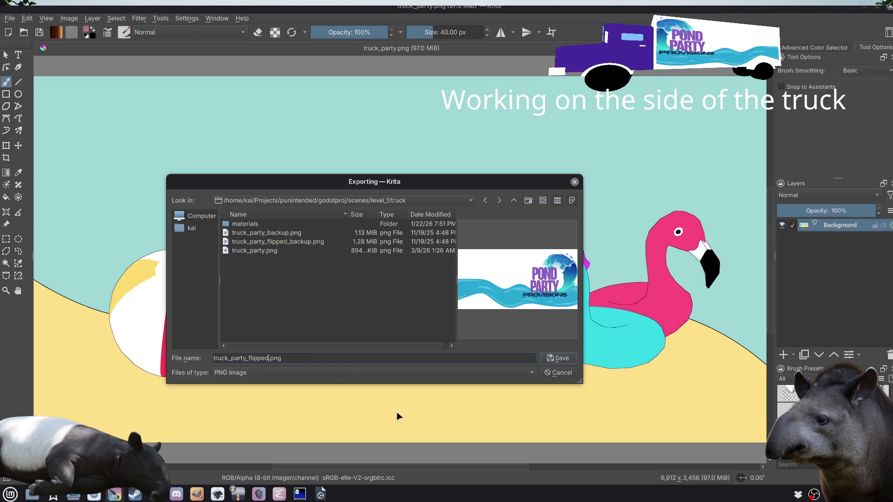
left_click(564, 358)
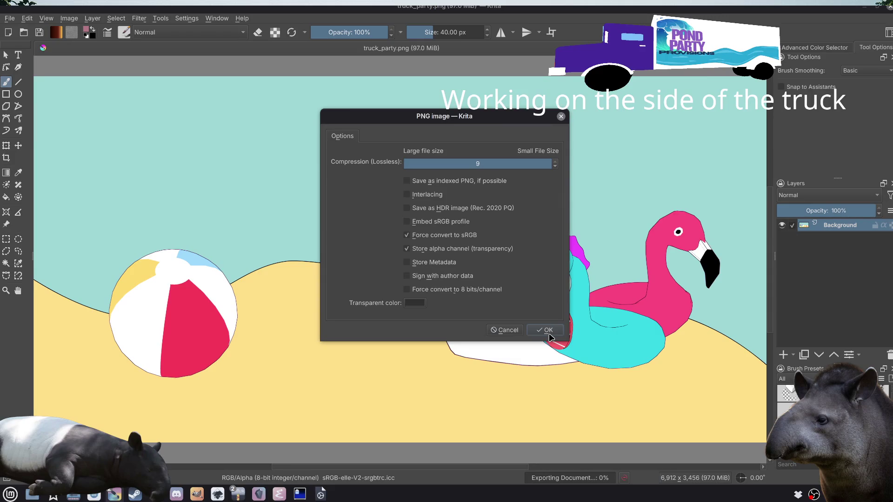
left_click(549, 335)
mouse_move(321, 494)
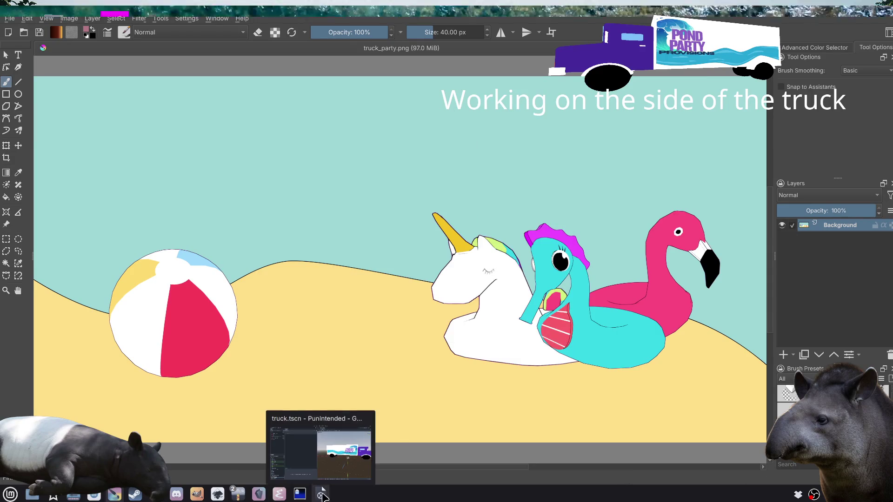
left_click(325, 437)
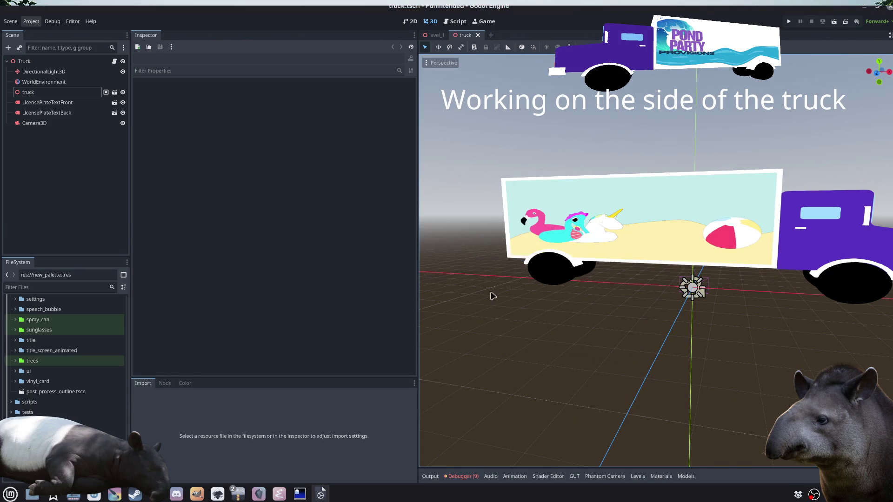
Step: Swing the Godot view to the truck's other side, then switch to the Thunar truck folder
key("KP_9")
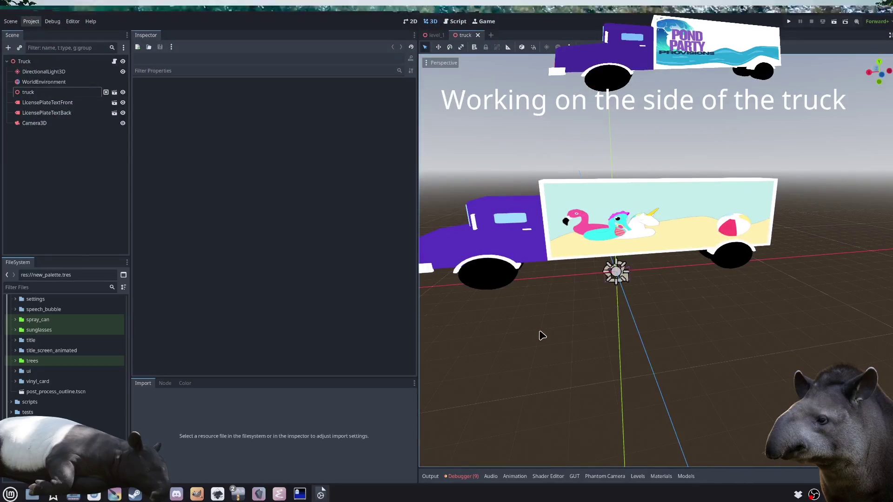
key("alt+Tab")
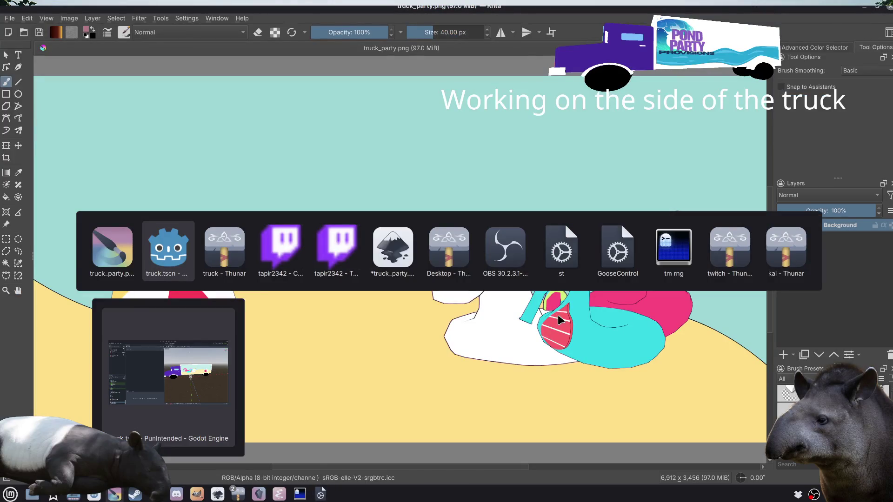
key("alt+Tab")
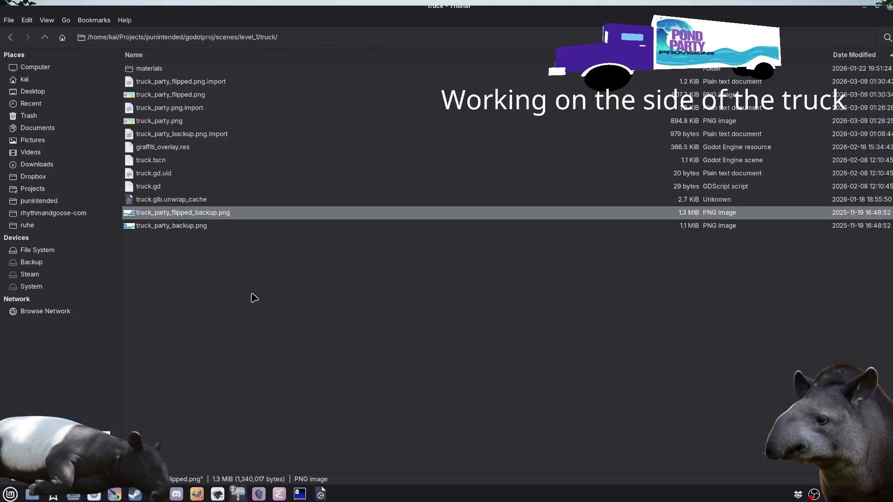
Step: Compare the details of truck_party.png and truck_party_flipped.png in Thunar, then return to Krita
left_click(232, 270)
left_click(197, 97)
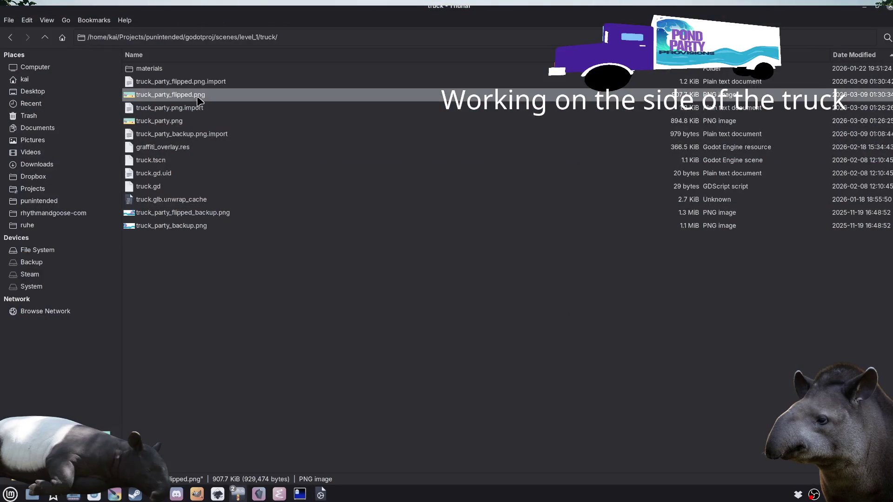
left_click(186, 122)
left_click(195, 96)
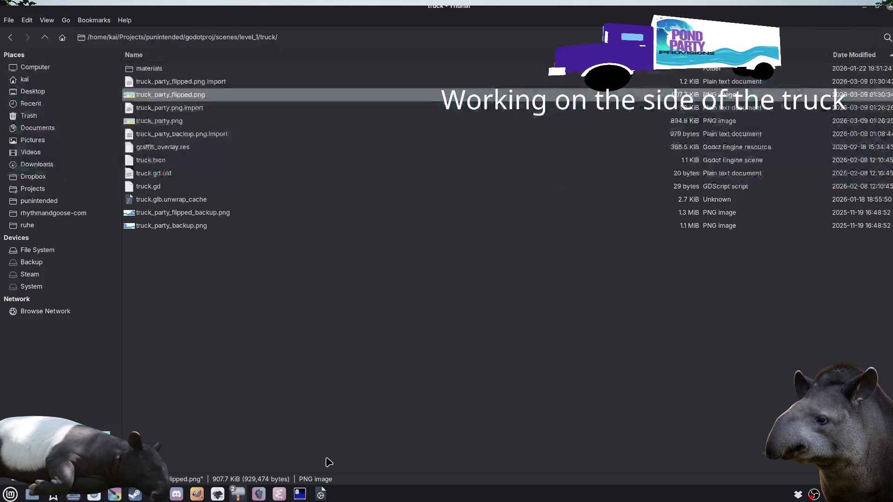
left_click(322, 494)
key("alt+Tab")
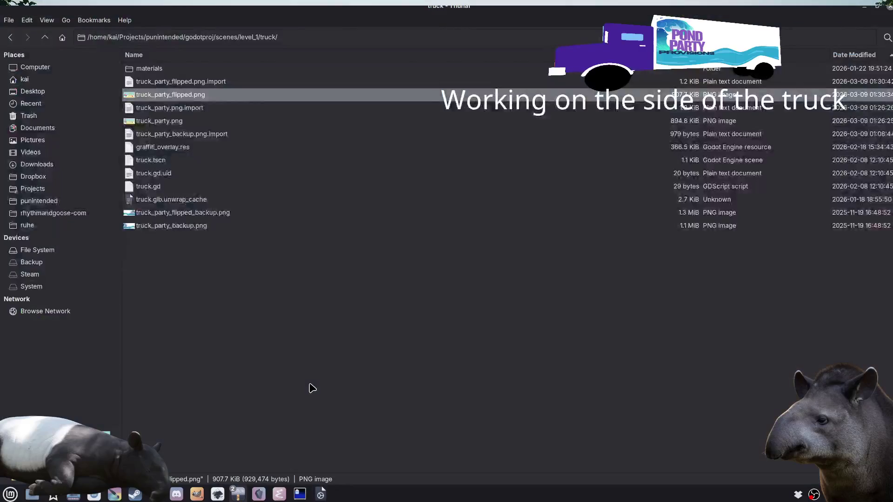
key("alt+Tab")
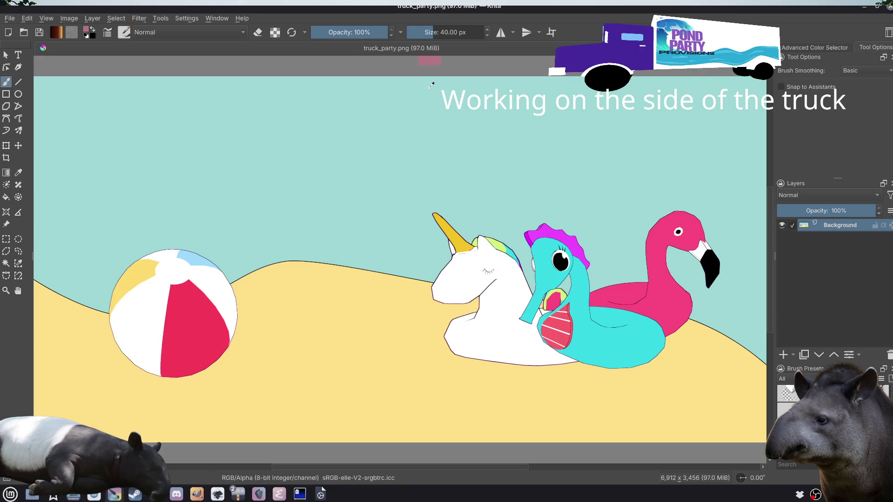
Step: Reload truck_party.png, then open truck_party_flipped.png and mirror it horizontally so the ball sits left
key("ctrl+w")
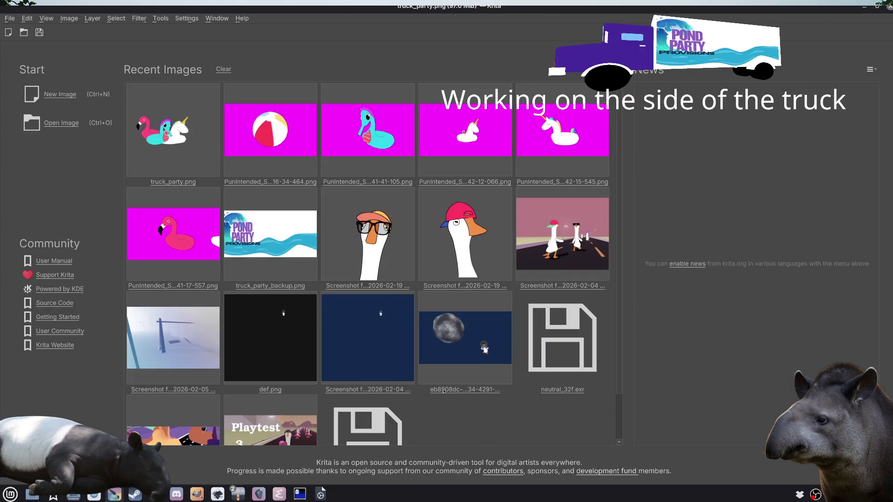
left_click(180, 143)
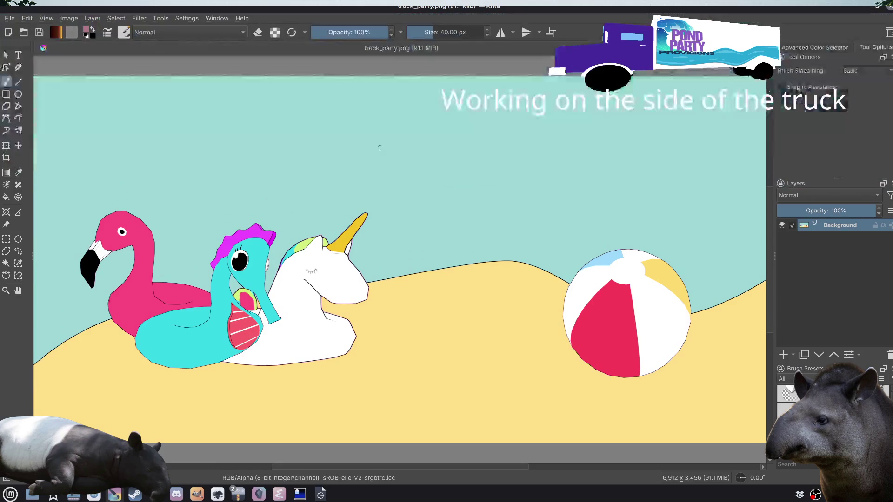
key("ctrl+o")
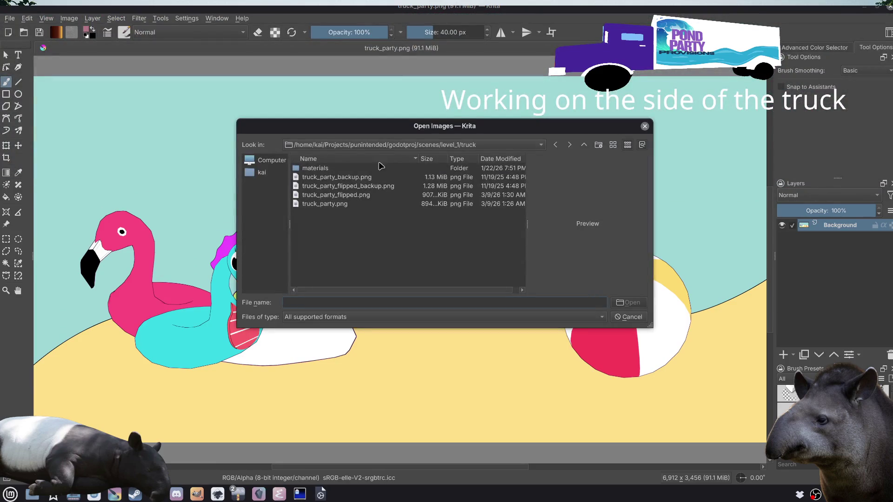
left_click(360, 203)
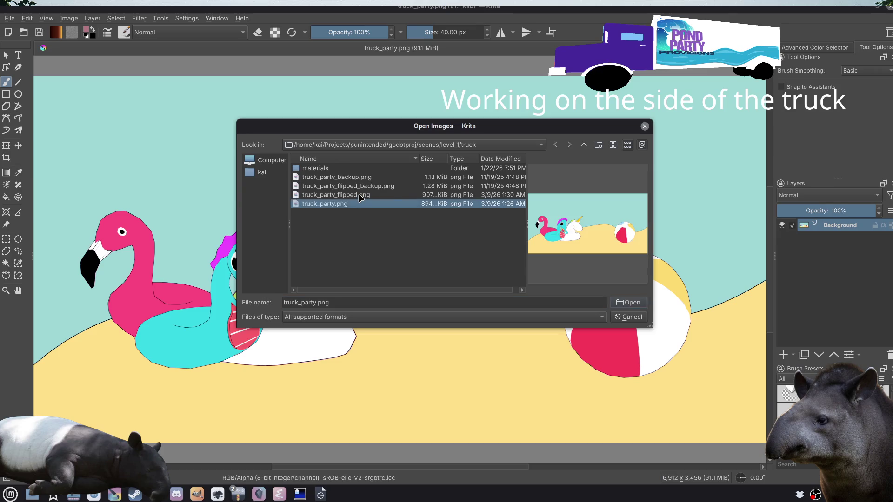
left_click(360, 197)
left_click(628, 303)
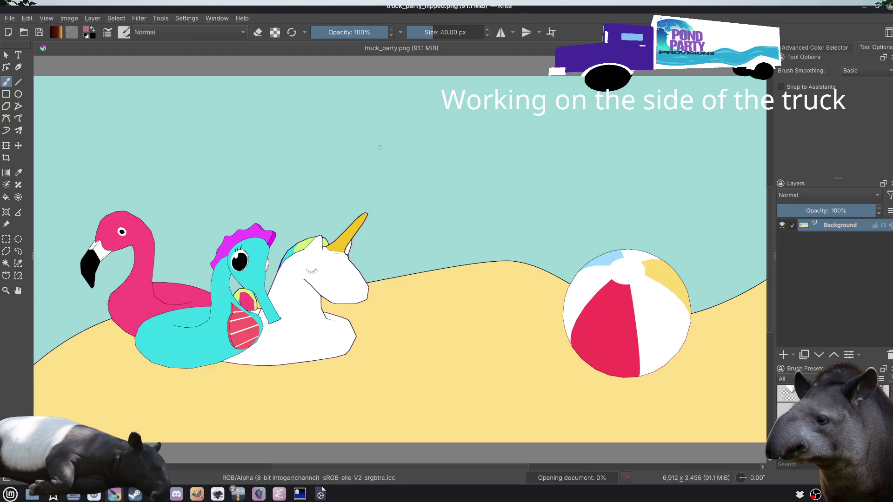
key("m")
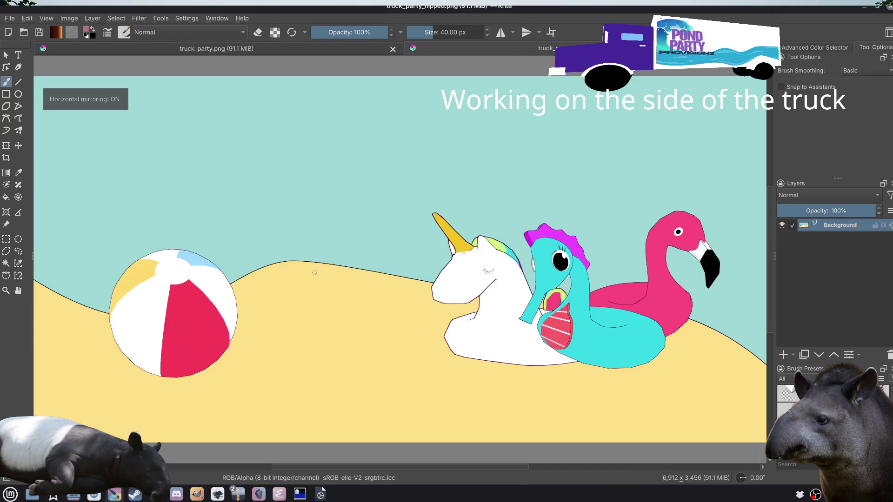
Step: Check the truck's side artwork in Godot, then switch back to the Thunar truck folder
left_click(320, 495)
key("alt+Tab")
key("alt+Tab")
mouse_move(495, 304)
left_mouse_down()
mouse_move(624, 309)
mouse_move(468, 299)
mouse_move(474, 306)
left_mouse_up()
key("alt+Tab")
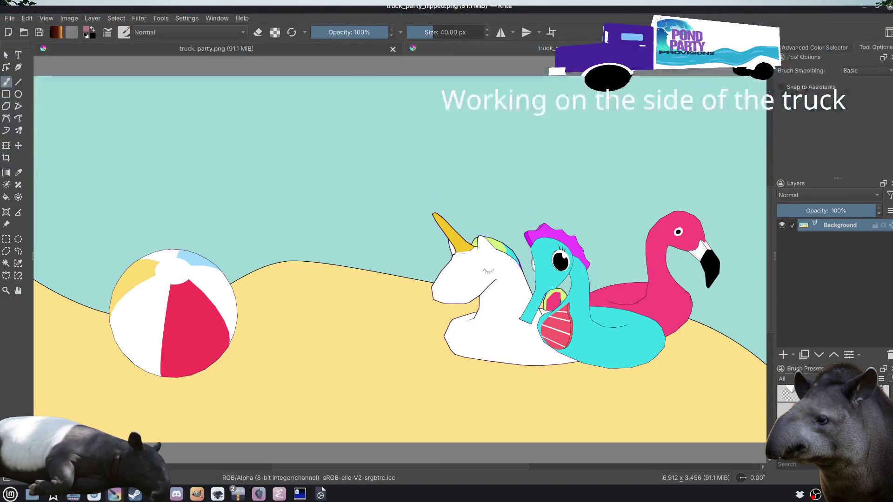
key("alt+Tab")
key("alt+Tab")
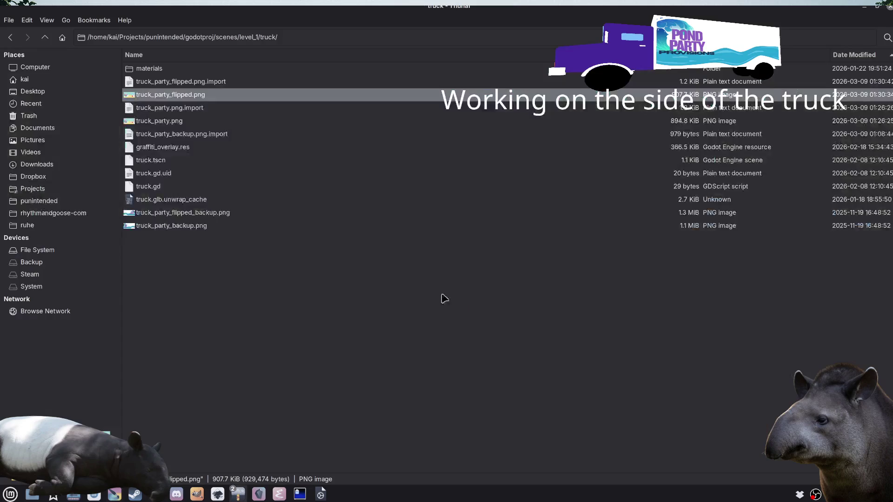
Step: Re-export the flipped beach art as PNG, overwriting truck_party_flipped.png, then bring up Godot
left_click(194, 121)
double_click(197, 96)
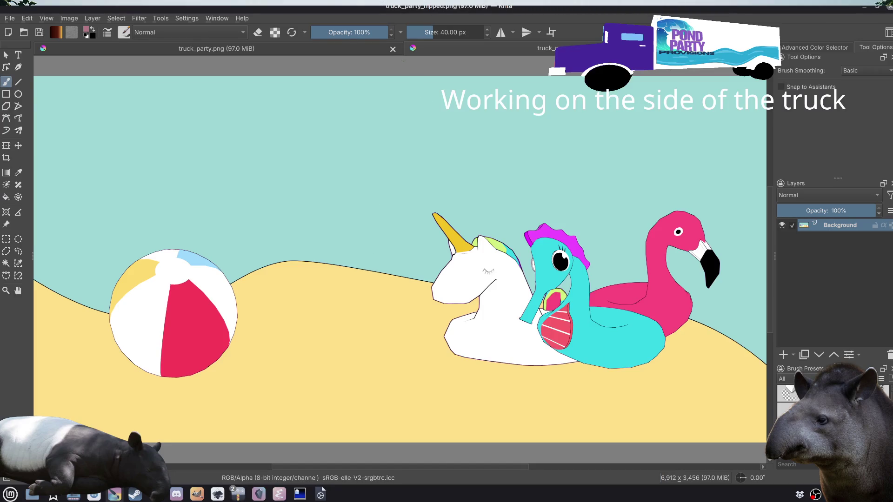
left_click(10, 18)
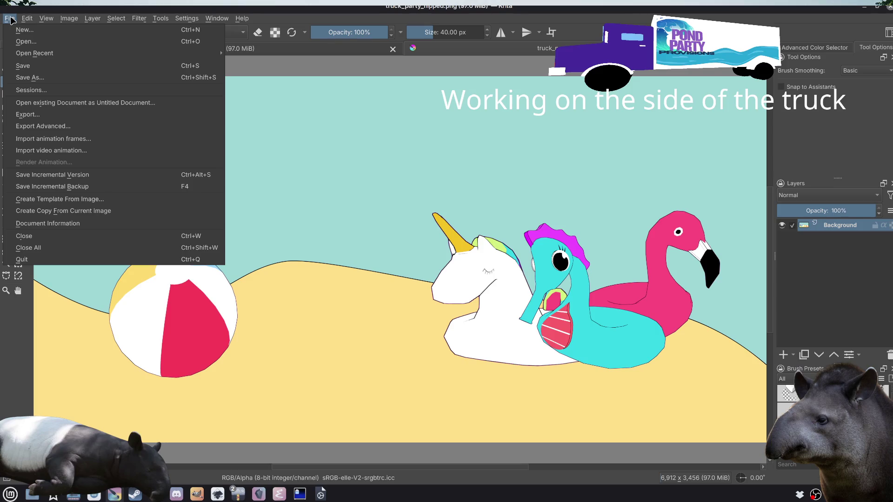
left_click(37, 114)
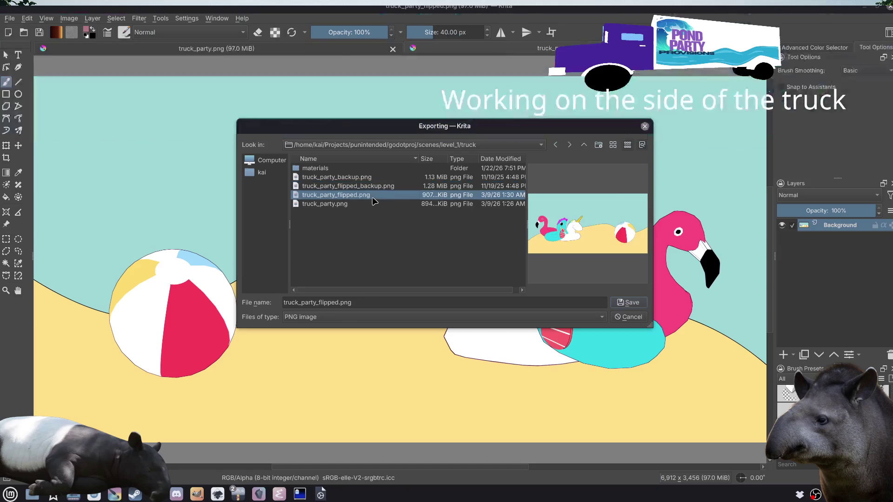
left_click(626, 302)
left_click(474, 224)
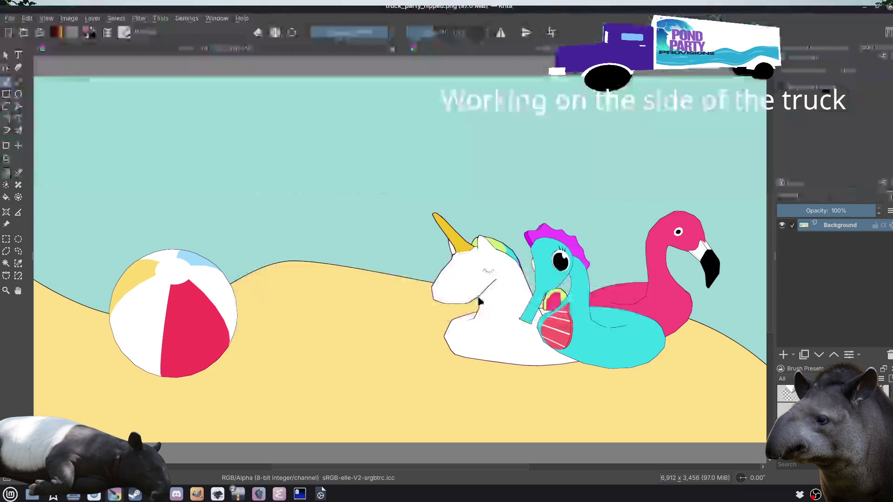
left_click(544, 326)
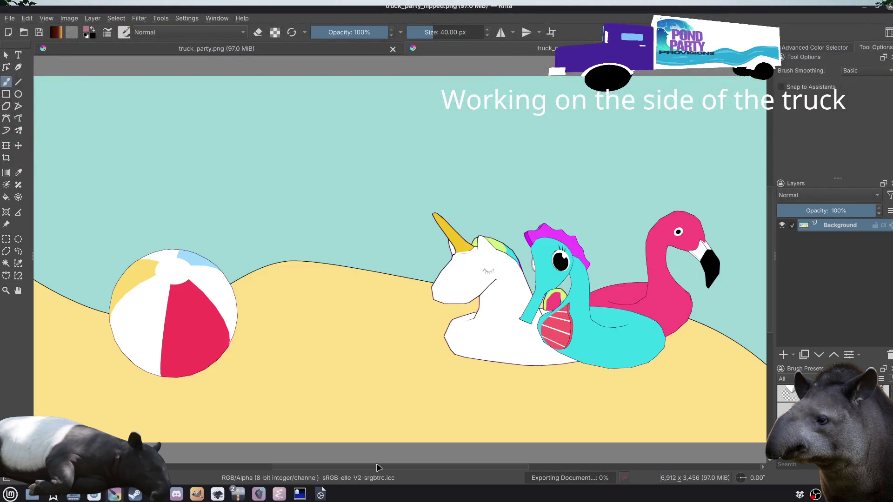
left_click(321, 492)
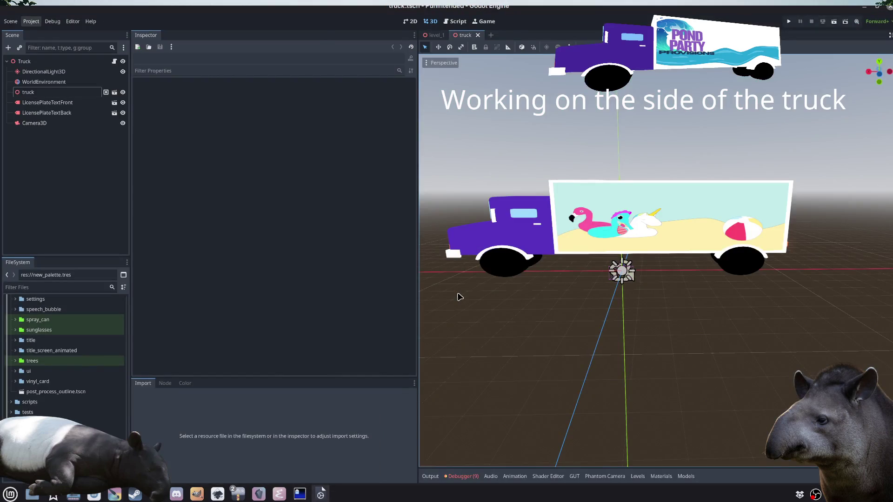
Step: View the updated art on the truck's far side, then return to truck_party_flipped.png in Krita
key("KP_9")
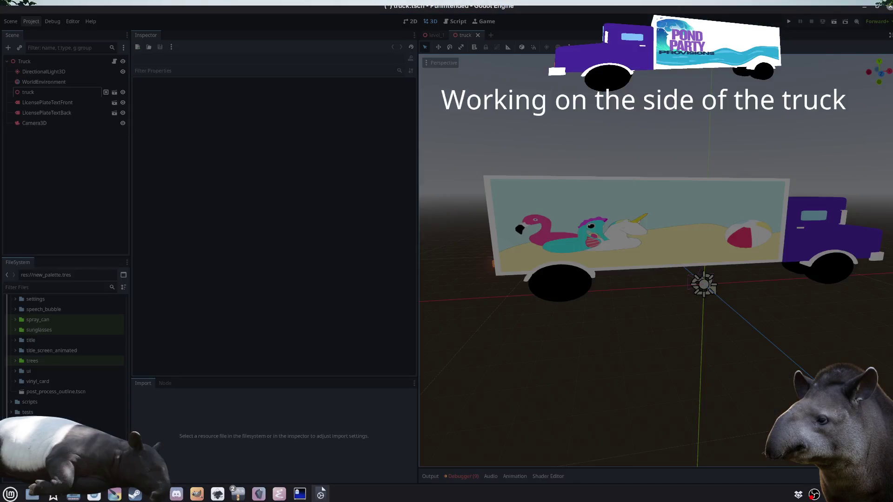
left_click(323, 491)
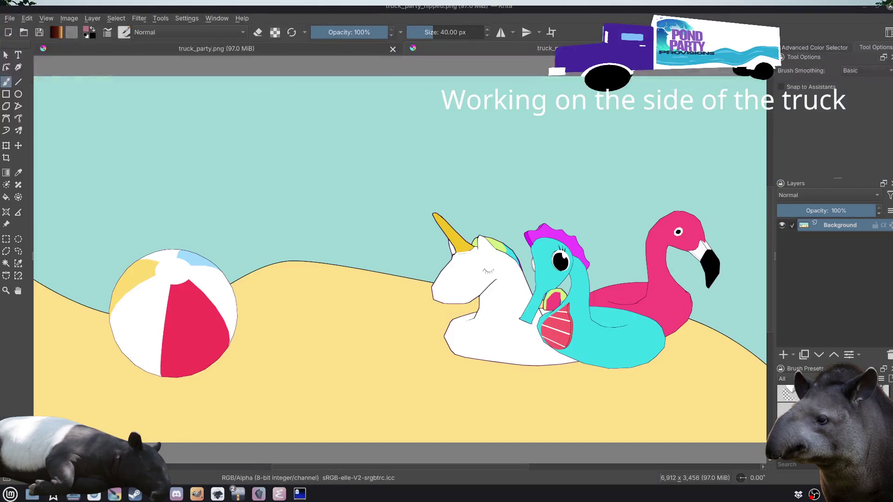
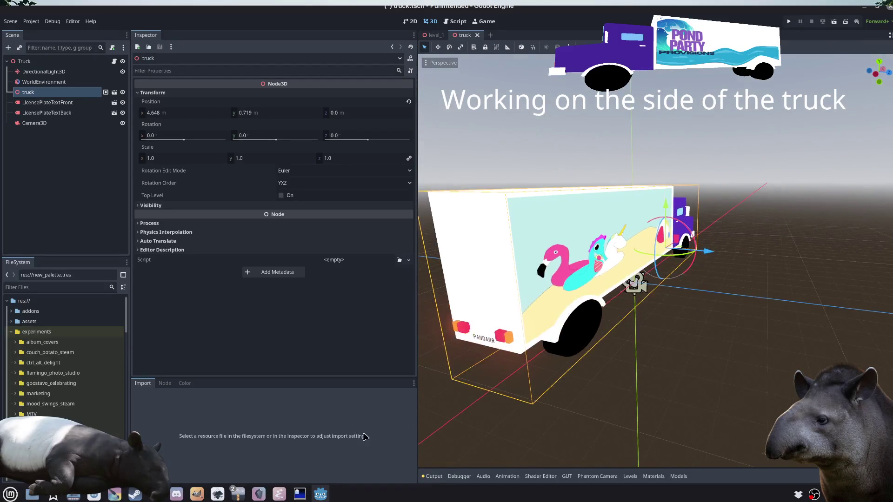
Step: Delete truck_party_flipped.png and truck_party_flipped.png.import from the truck folder in Thunar
mouse_move(255, 488)
left_click(321, 442)
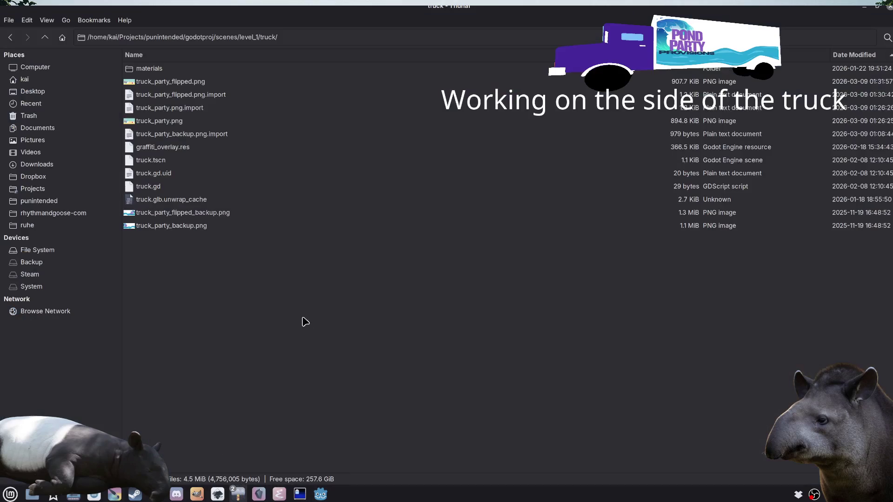
left_click(204, 84)
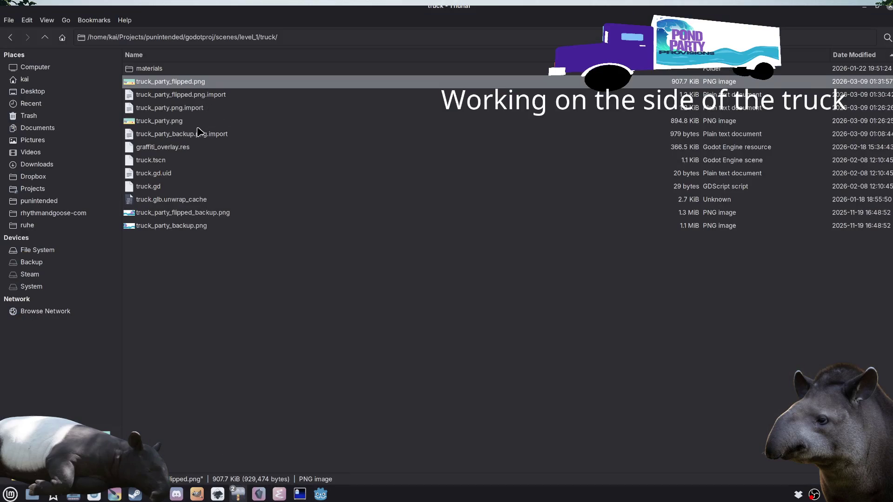
left_click(196, 124)
left_click(222, 97)
left_click(210, 86, "ctrl")
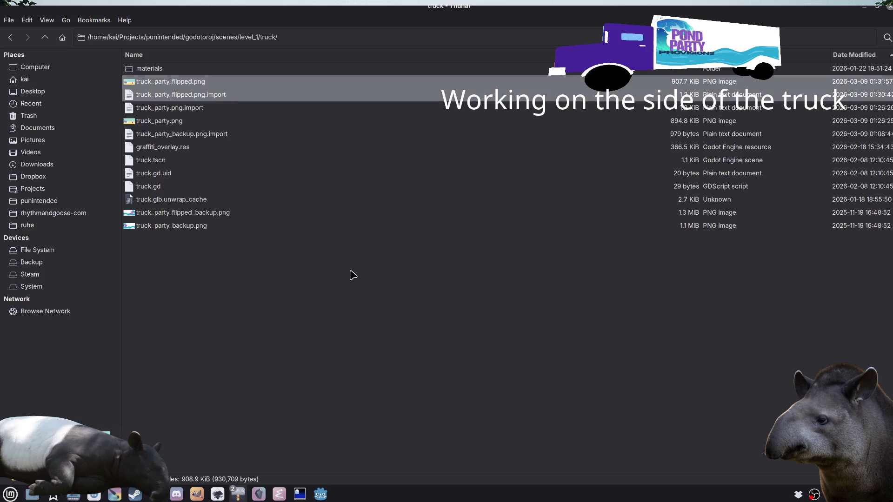
left_click(352, 274)
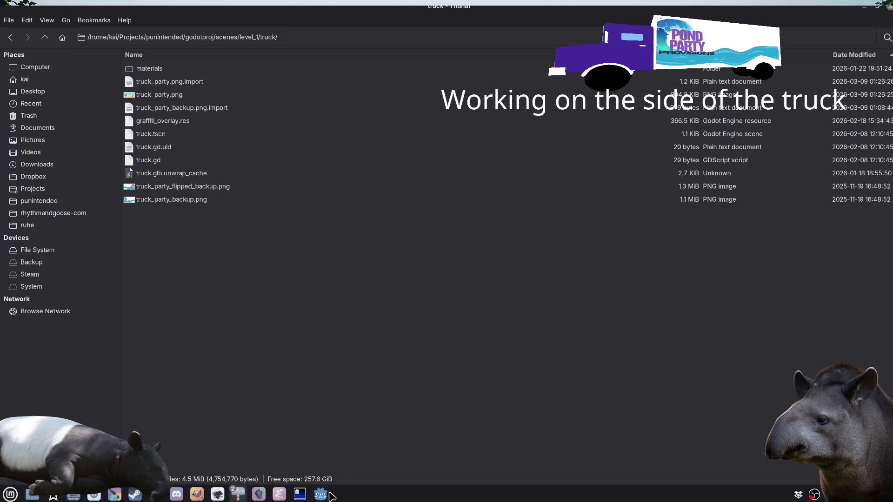
left_click(323, 492)
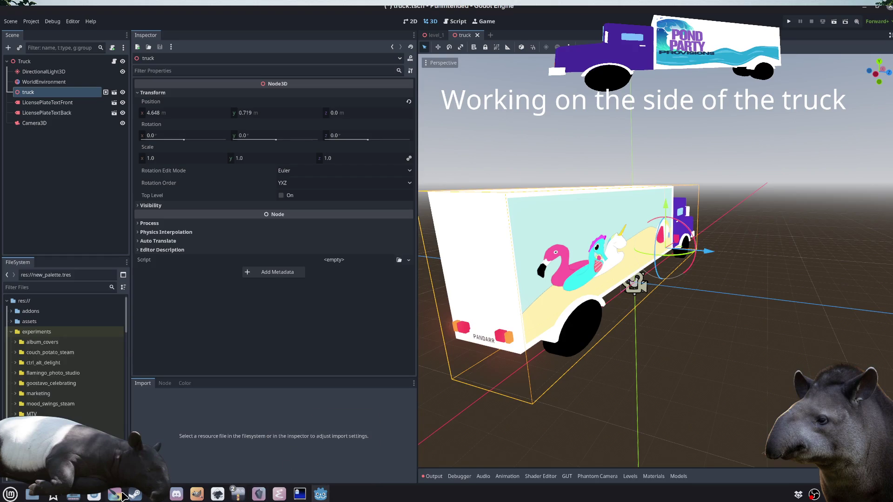
left_click(115, 495)
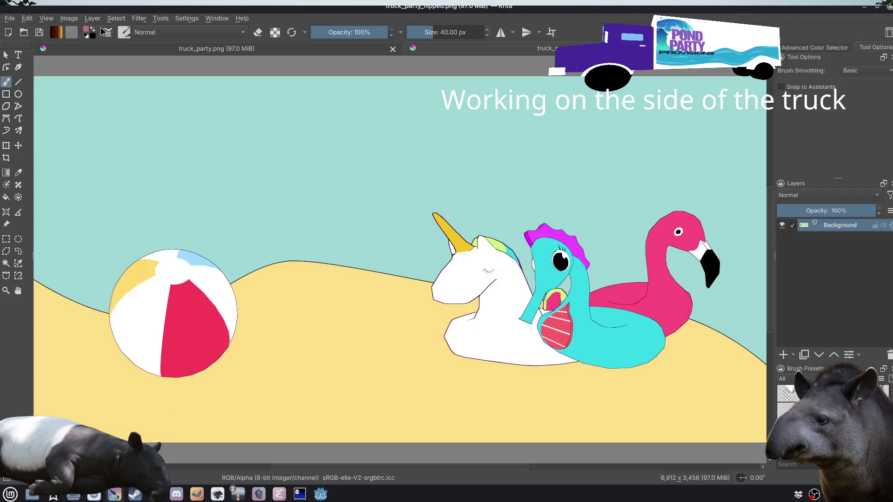
Step: Export the Krita beach picture as truck_party_flipped.png with the default PNG options
left_click(9, 18)
left_click(122, 117)
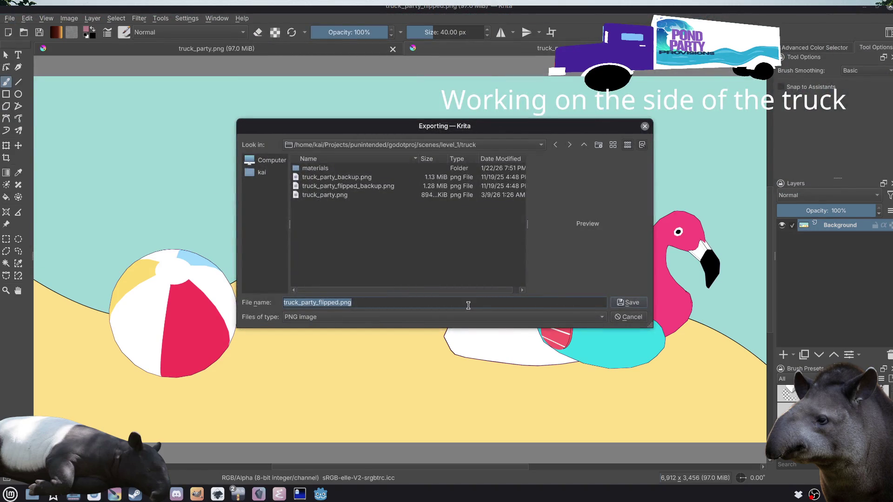
left_click(628, 303)
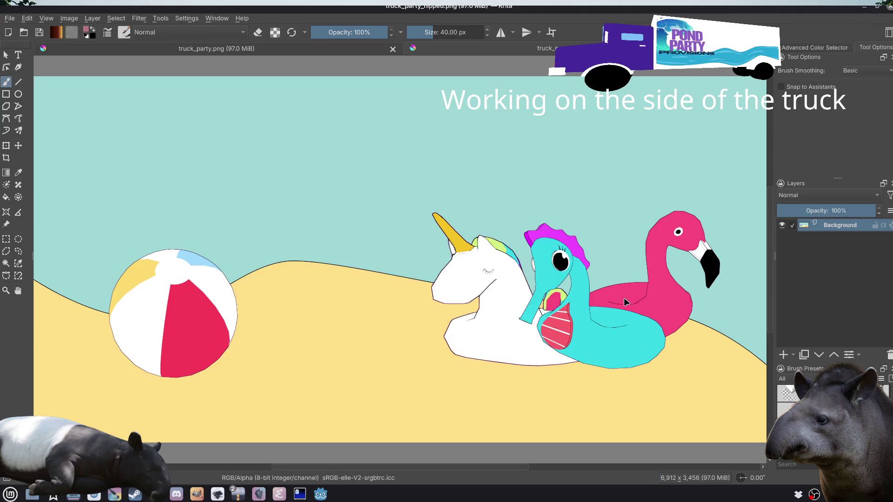
left_click(560, 331)
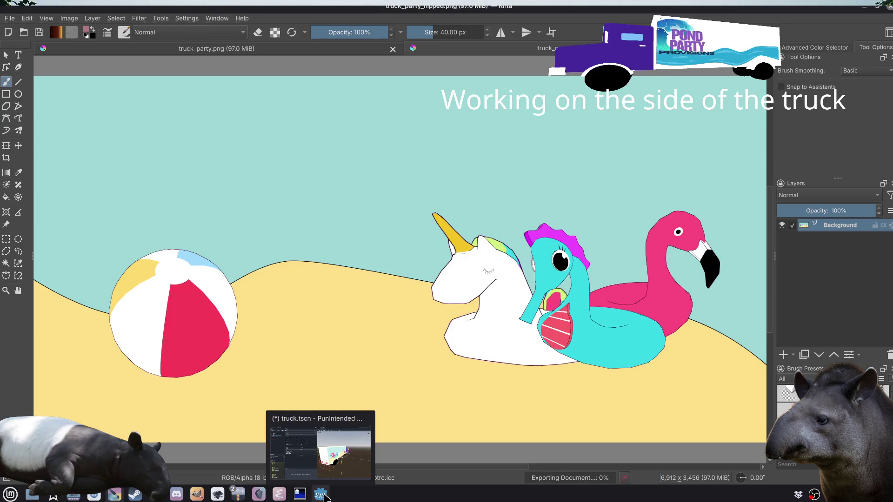
left_click(325, 496)
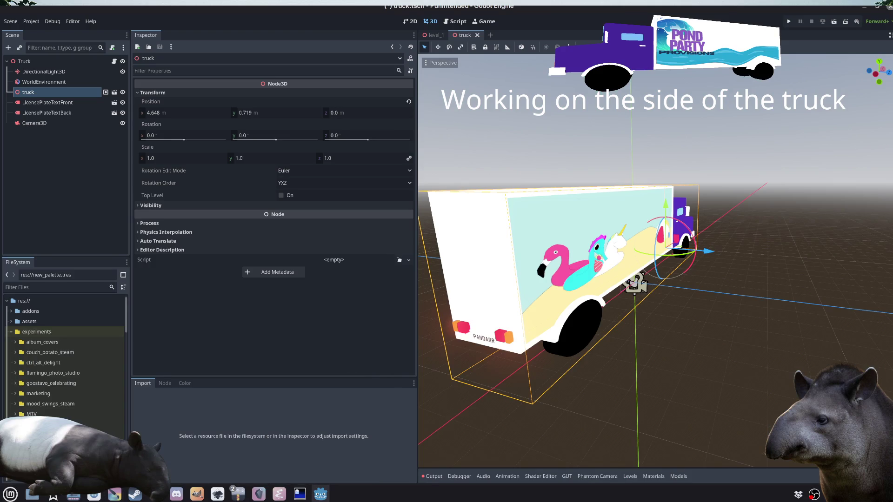
Step: View the exported truck_party_flipped.png in an image viewer to check the mirrored beach scene
left_click(238, 493)
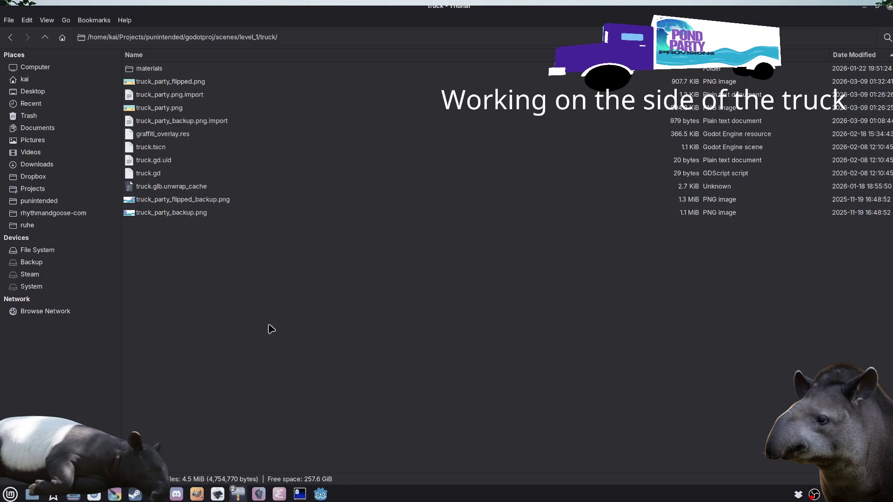
left_click(190, 86)
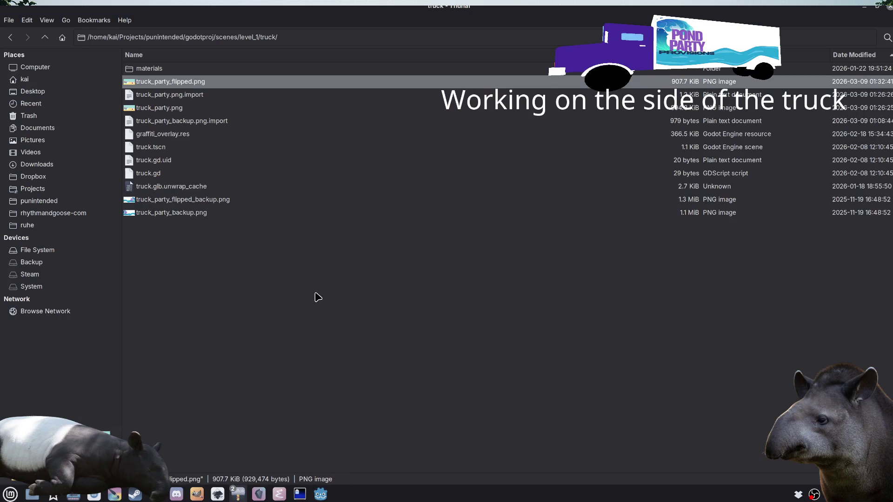
left_click(187, 110)
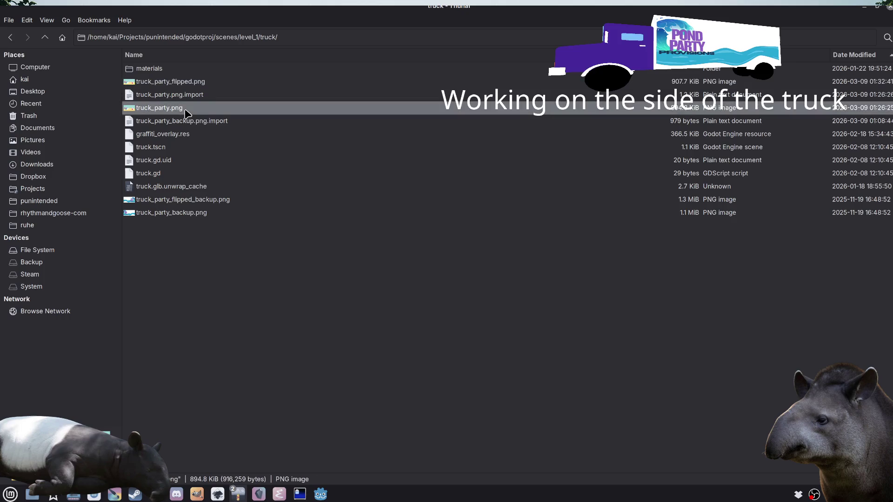
double_click(189, 85)
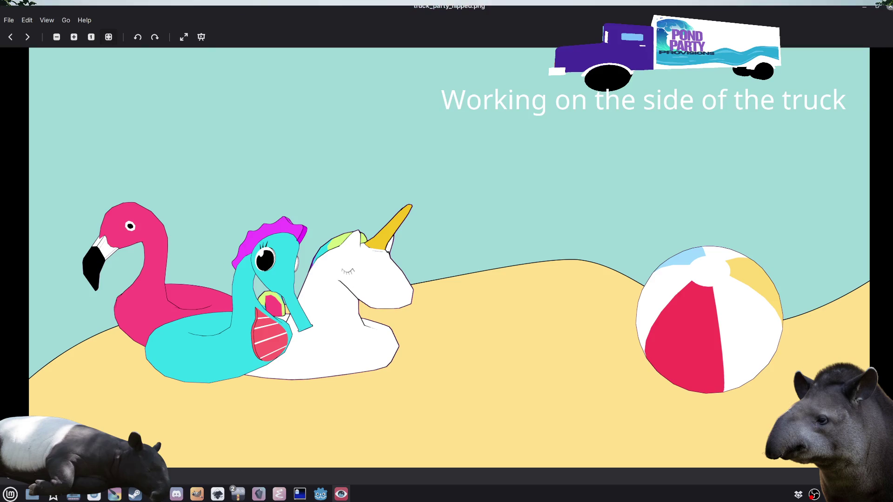
key("ctrl+w")
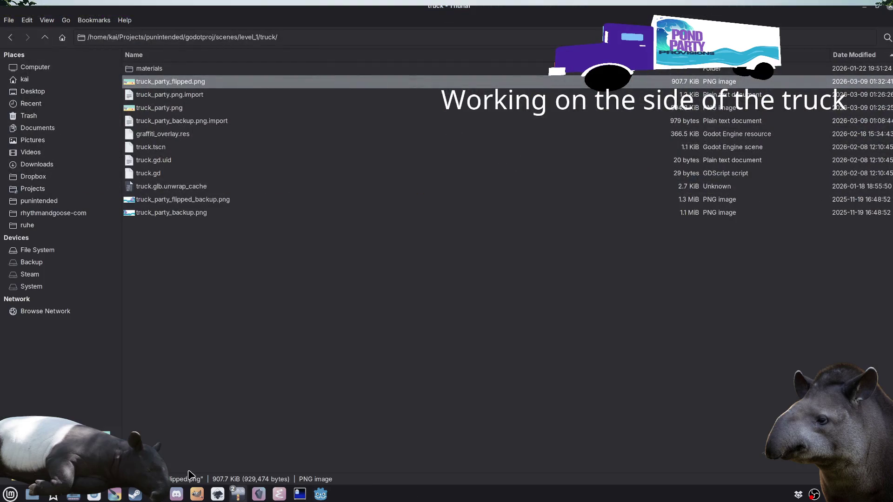
left_click(118, 494)
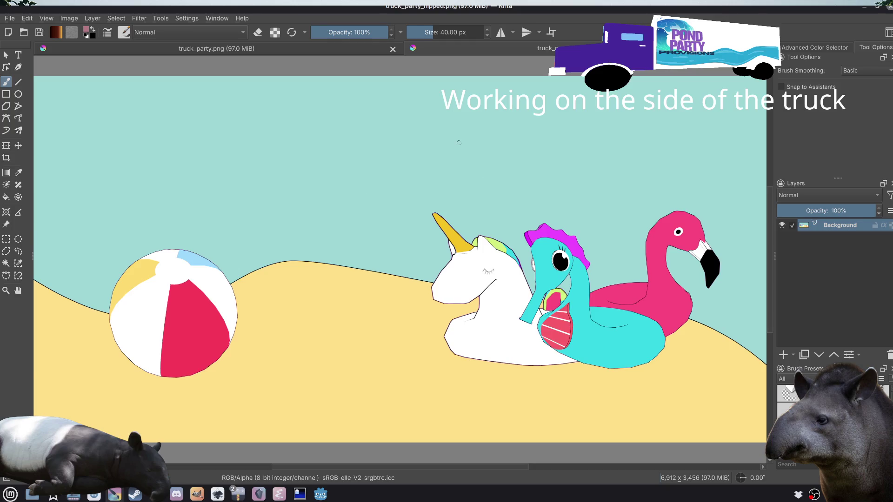
Step: Mirror the beach picture layer horizontally with the Transform tool and apply it
key("m")
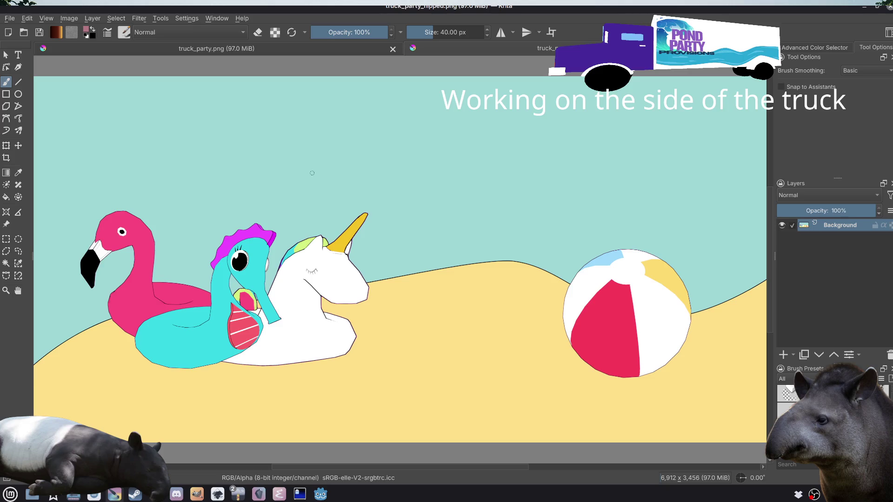
left_click(6, 54)
key("ctrl+t")
right_click(337, 217)
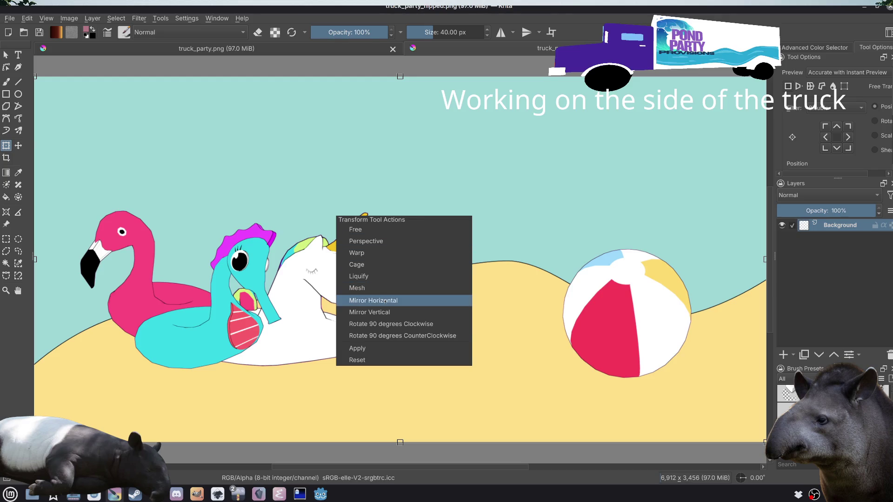
left_click(385, 301)
right_click(386, 263)
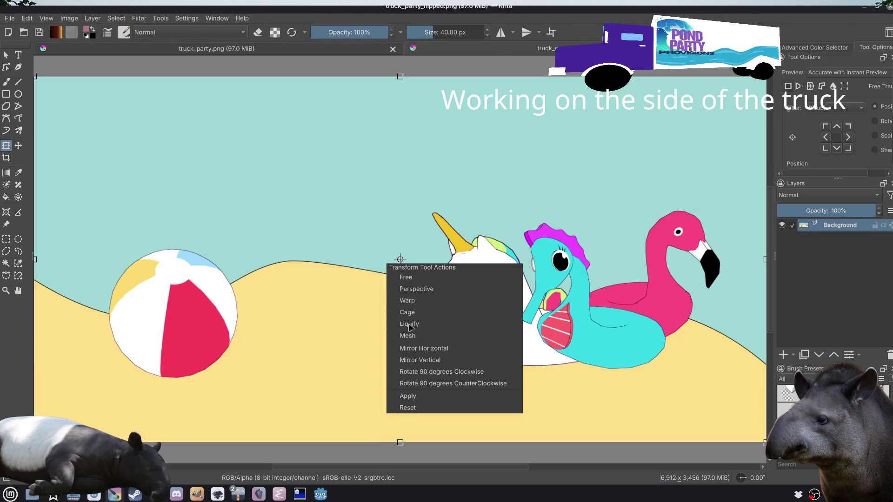
left_click(416, 394)
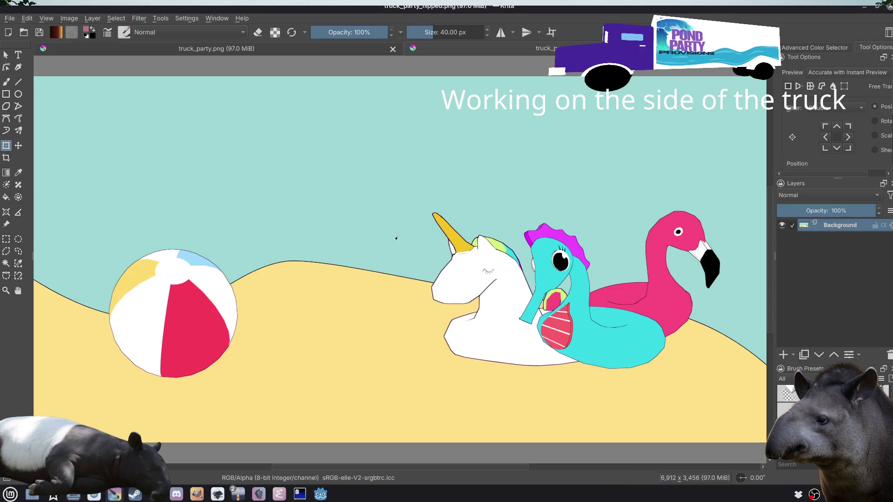
Step: Save the mirrored picture over truck_party_flipped.png with the default PNG options
key("ctrl+s")
left_click(556, 329)
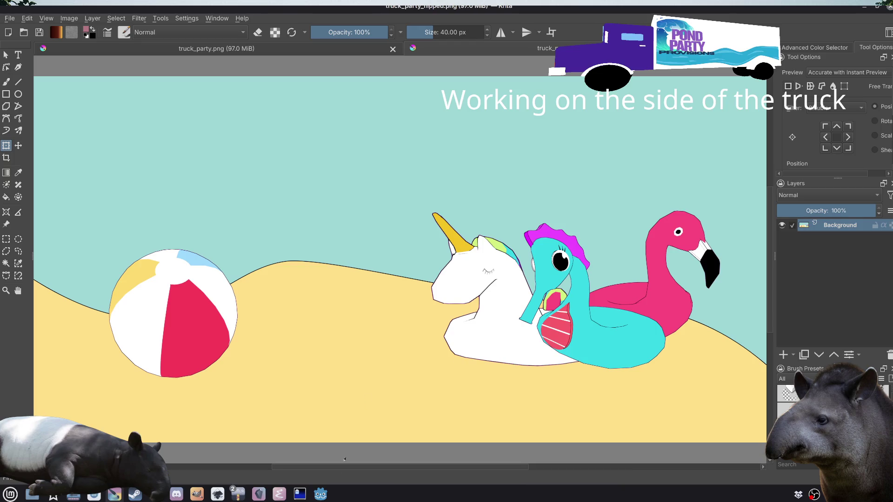
left_click(320, 494)
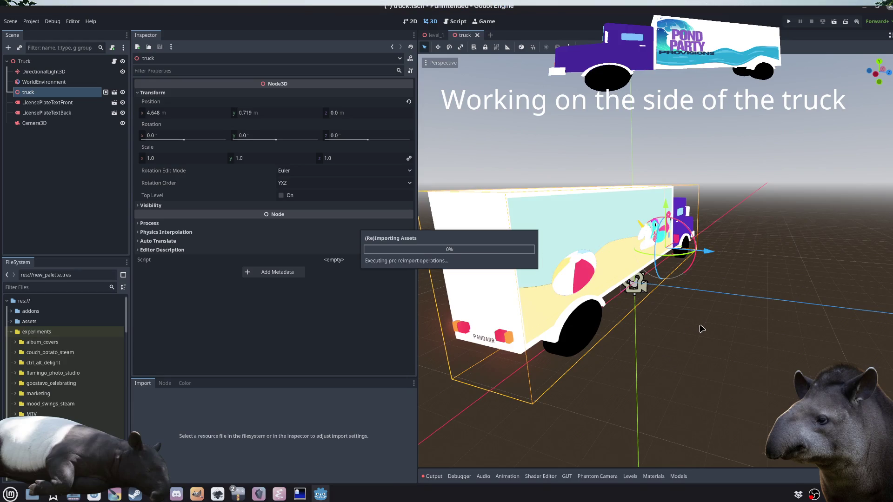
Step: Orbit to the truck's far side to inspect the reimported beach mural
mouse_move(707, 333)
left_mouse_down()
mouse_move(634, 332)
mouse_move(648, 335)
mouse_move(630, 323)
mouse_move(548, 340)
mouse_move(582, 361)
mouse_move(624, 361)
mouse_move(740, 337)
mouse_move(767, 358)
mouse_move(761, 370)
mouse_move(601, 355)
mouse_move(762, 245)
left_mouse_up()
key("KP_9")
scroll(637, 351, "down", 1)
left_click(624, 350)
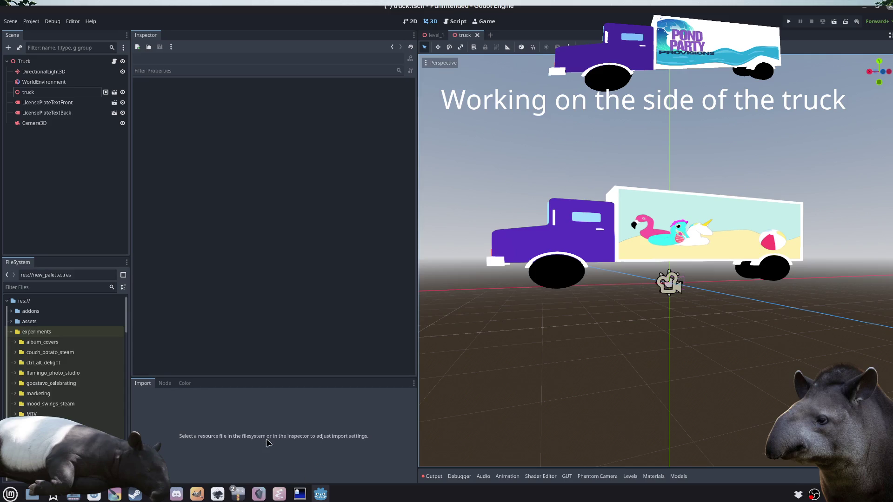
Step: Hide the sand shape path1 and the teal background rectangle rect1 in the Inkscape drawing
left_click(217, 493)
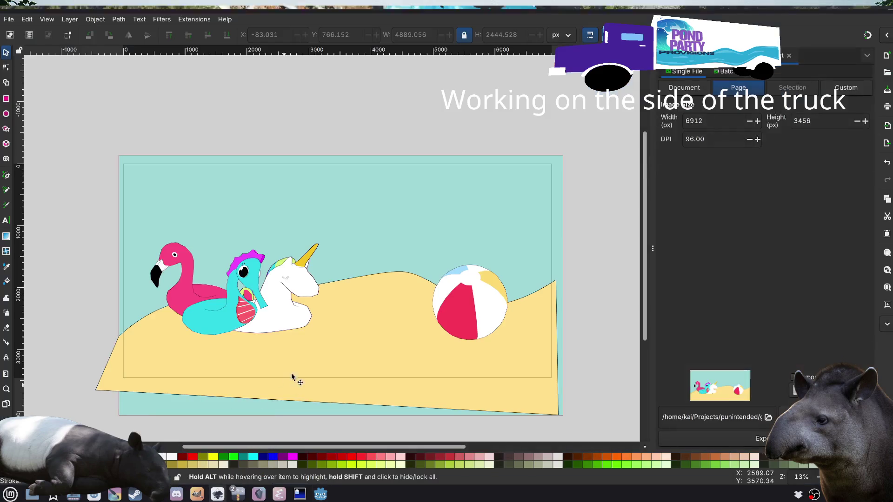
left_click(333, 363)
left_click(707, 56)
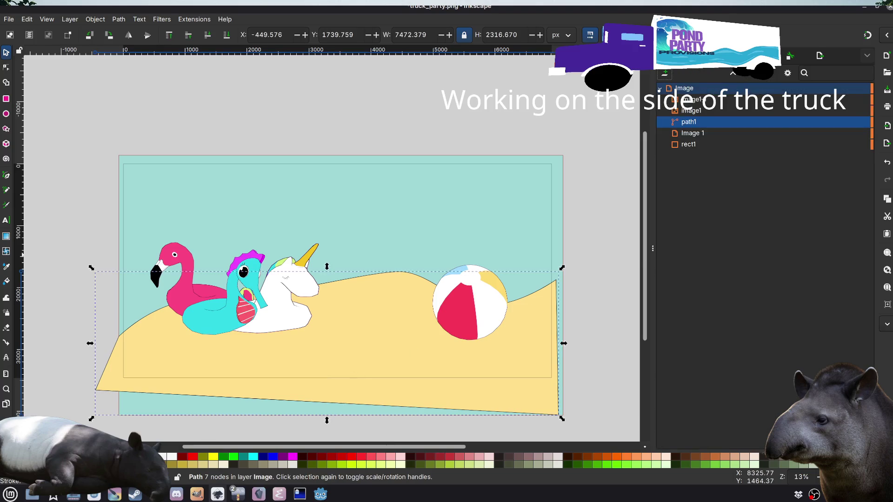
left_click(853, 123)
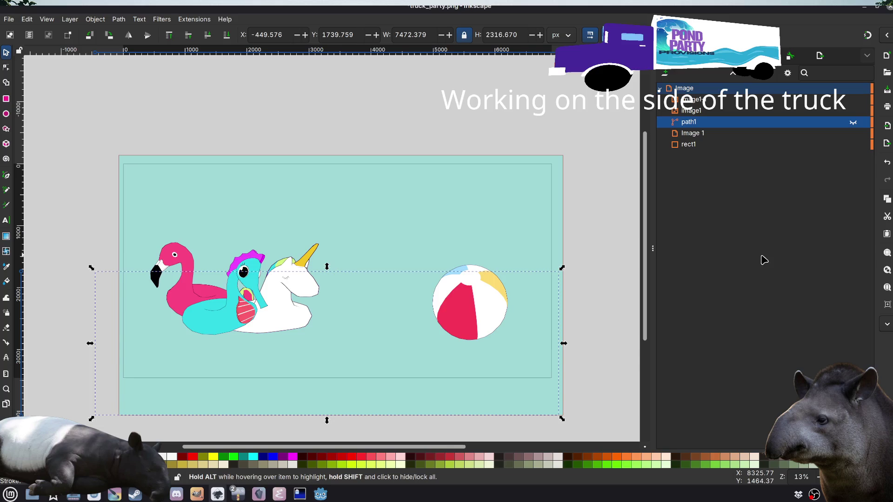
left_click(708, 101)
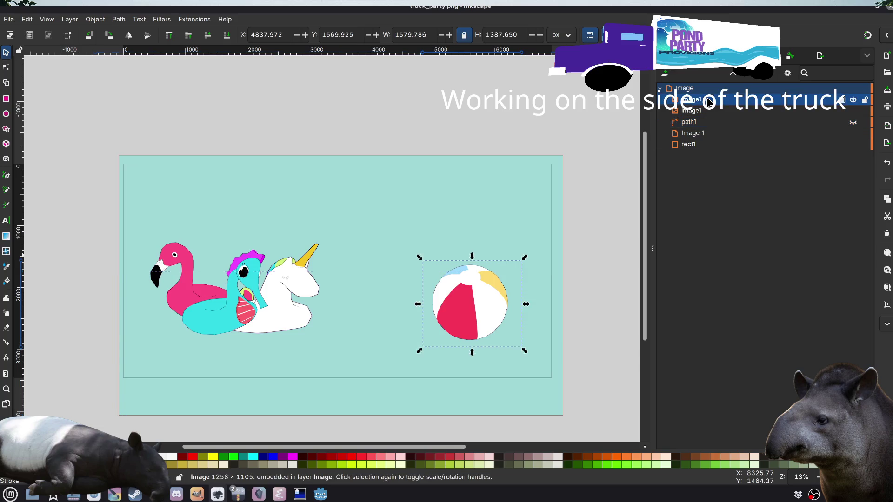
left_click(700, 145)
left_click(853, 145)
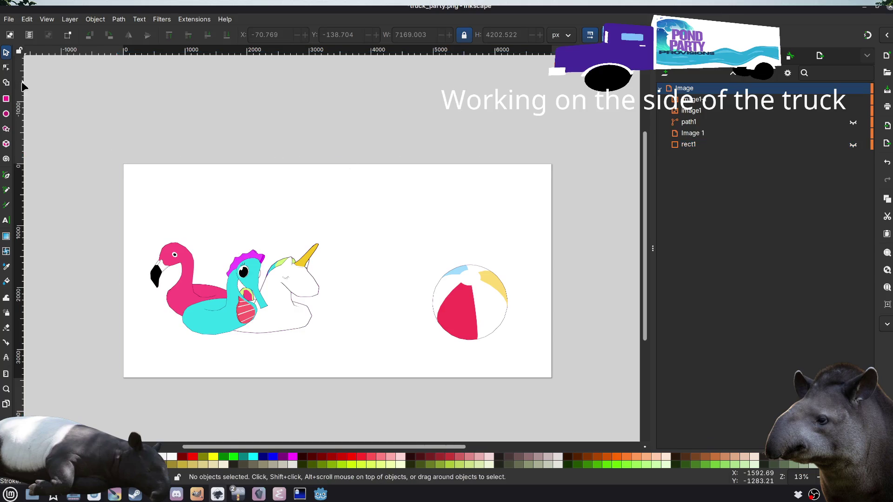
left_click(719, 134)
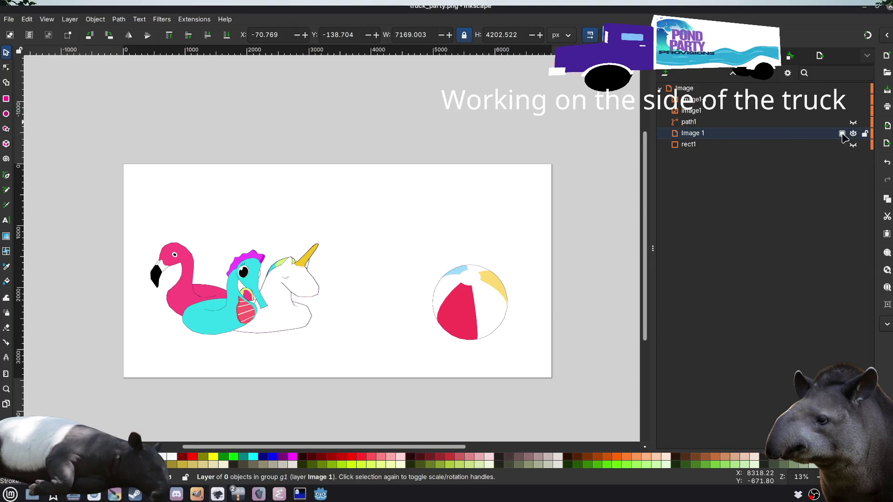
left_click(703, 111)
left_click(849, 111)
left_click(849, 112)
left_click(454, 103)
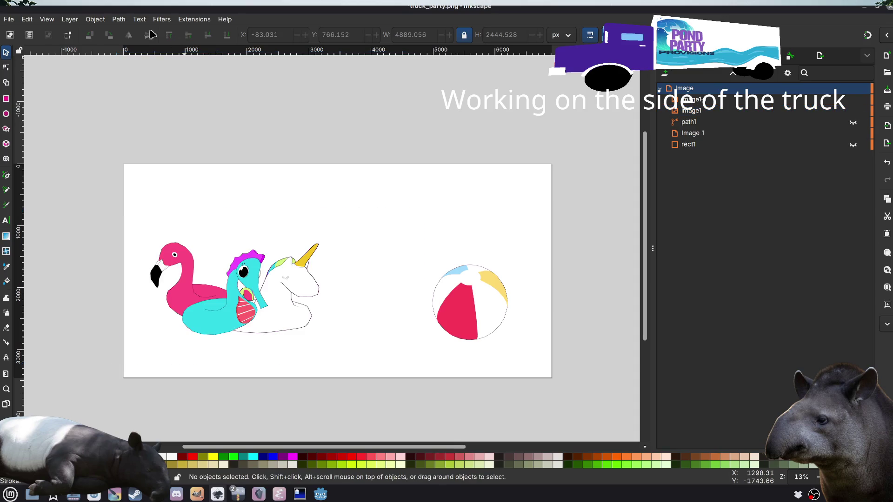
Step: Turn on the checkerboard page background in Document Properties
left_click(8, 19)
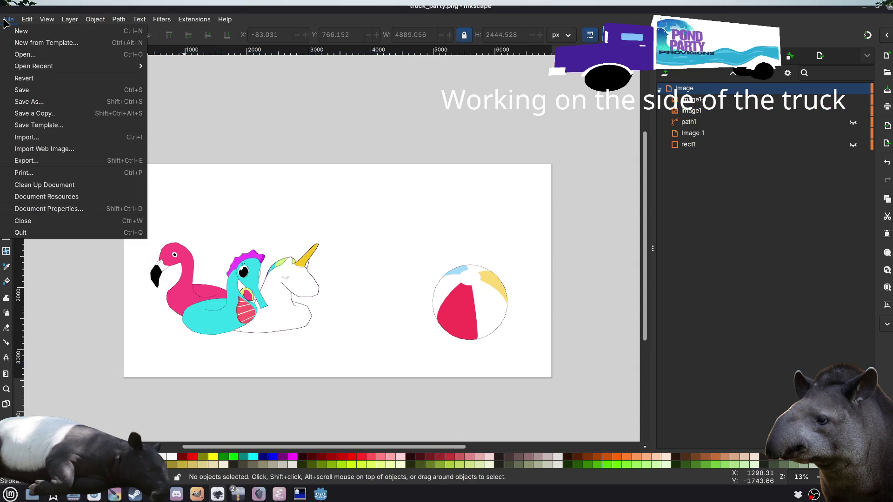
left_click(83, 209)
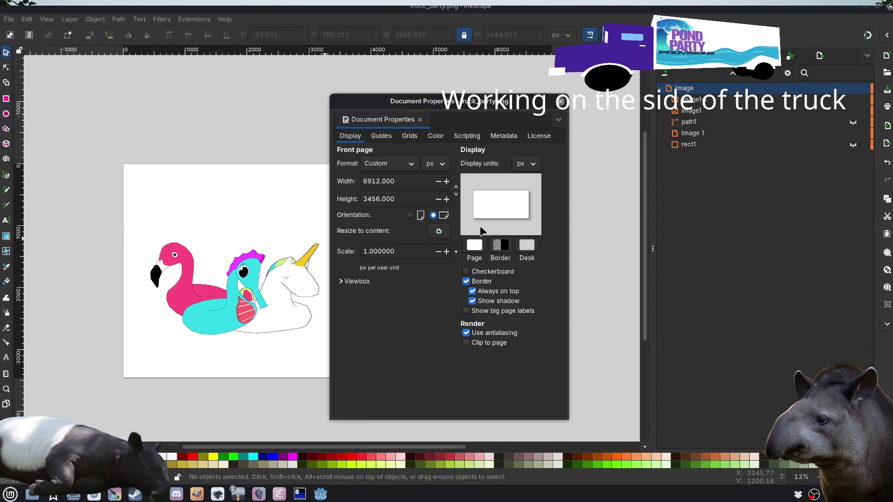
left_click(486, 271)
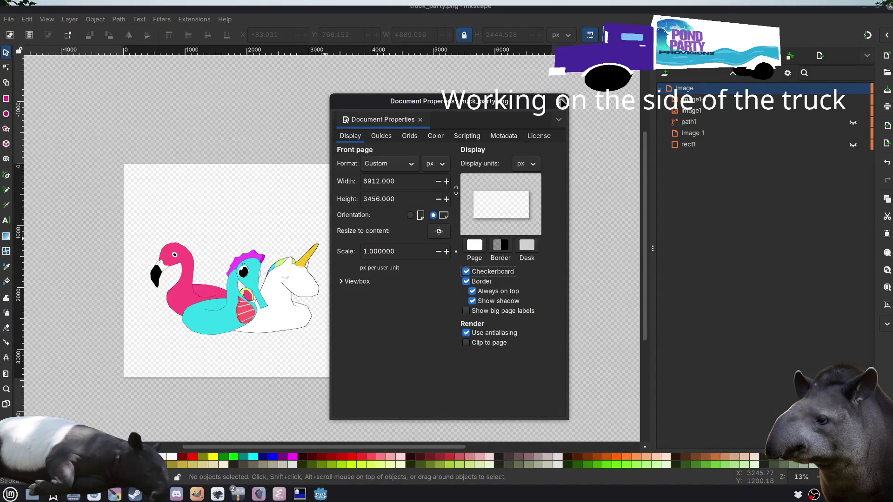
left_click(562, 102)
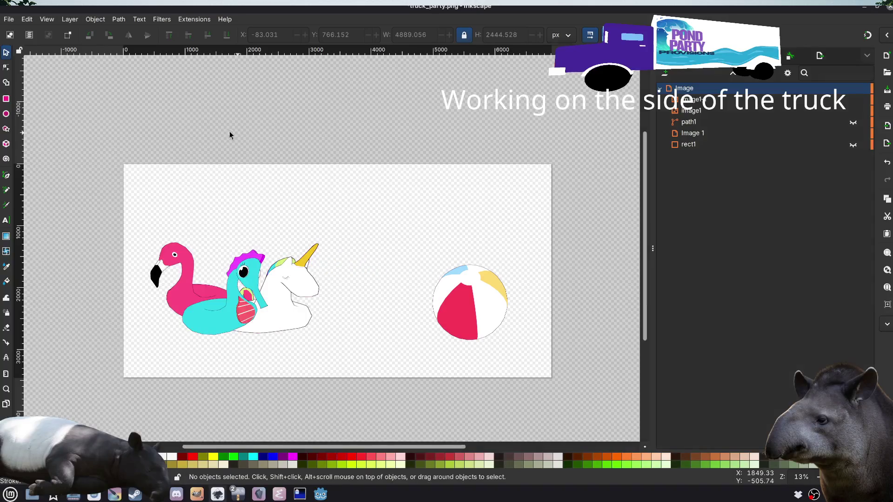
Step: Export the drawing over the existing truck_party.png, replacing it
left_click(14, 20)
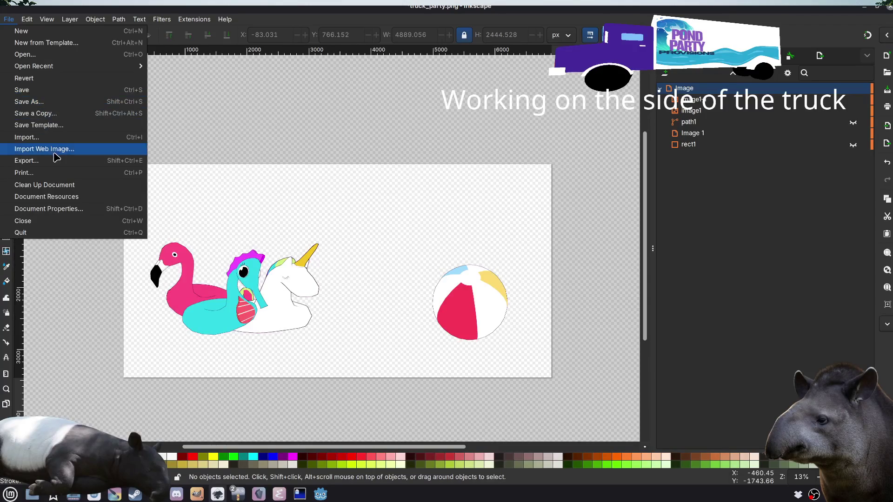
left_click(26, 160)
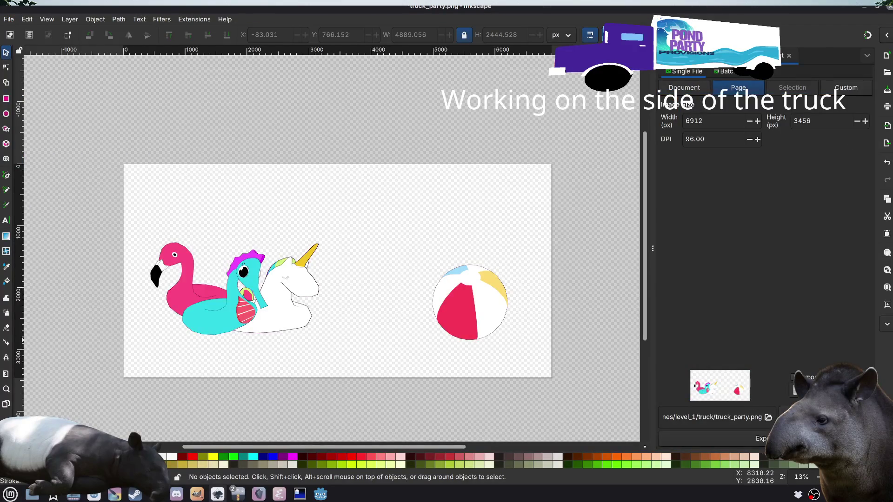
left_click(762, 438)
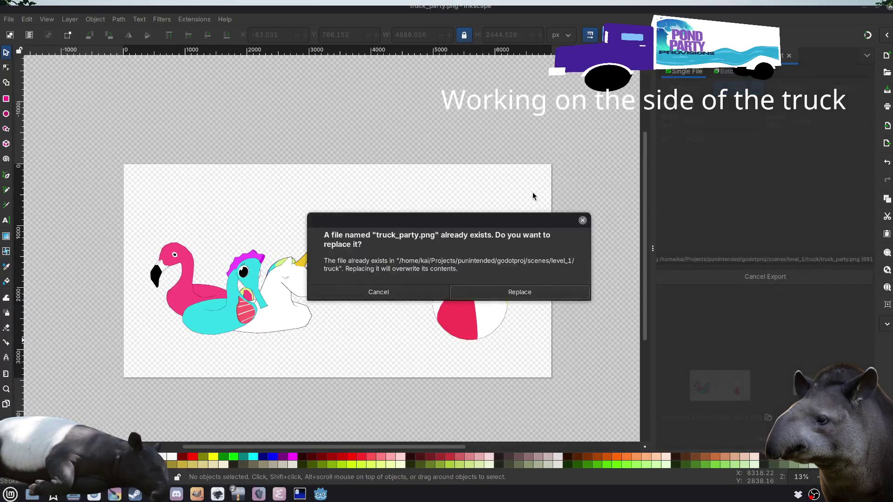
left_click(525, 296)
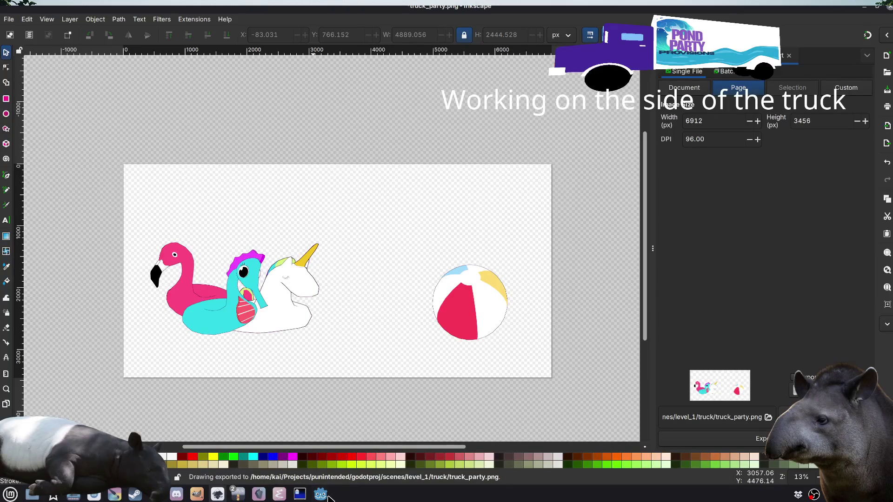
key("alt+Tab")
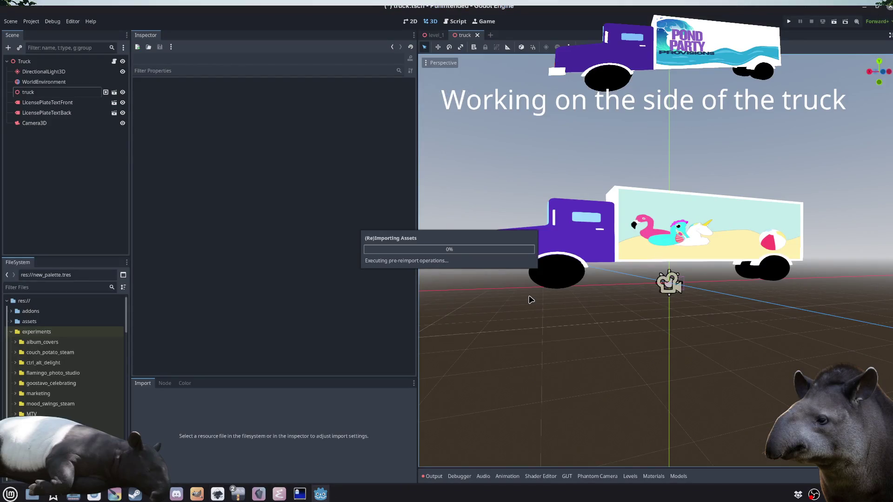
Step: Orbit around the truck to check both sides show floats and beach ball without backdrop
mouse_move(524, 315)
left_mouse_down()
mouse_move(544, 324)
mouse_move(505, 329)
mouse_move(747, 325)
mouse_move(744, 307)
mouse_move(768, 311)
mouse_move(698, 238)
mouse_move(647, 258)
mouse_move(688, 231)
left_mouse_up()
scroll(688, 231, "up", 4)
left_click_drag(658, 204, 670, 281)
key("alt+Tab")
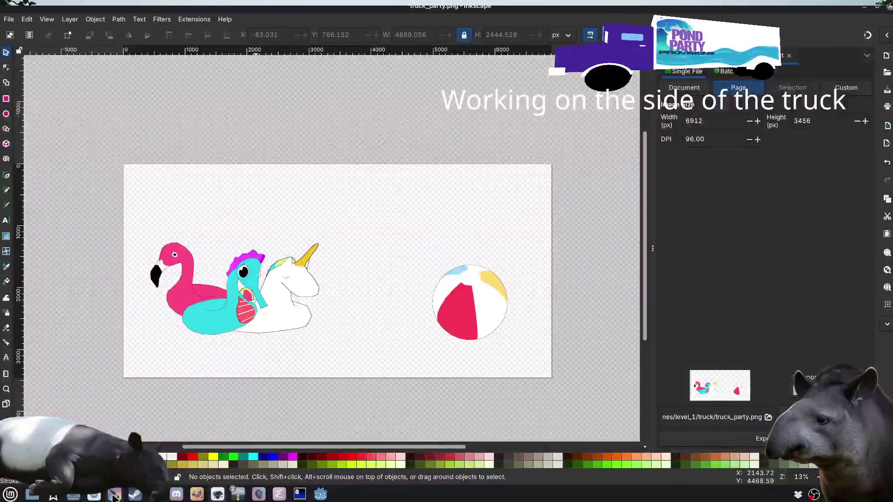
Step: Close both open Krita documents and reopen truck_party.png
key("alt+Tab")
key("ctrl+w")
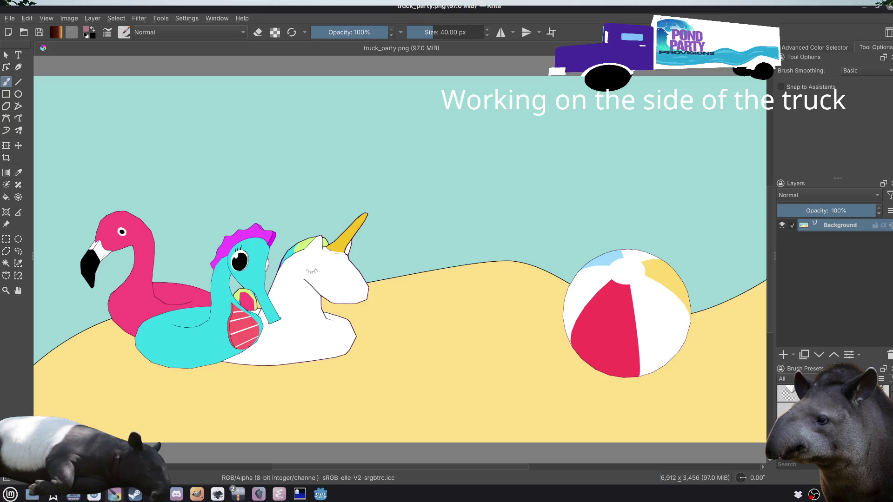
key("ctrl+w")
key("ctrl+o")
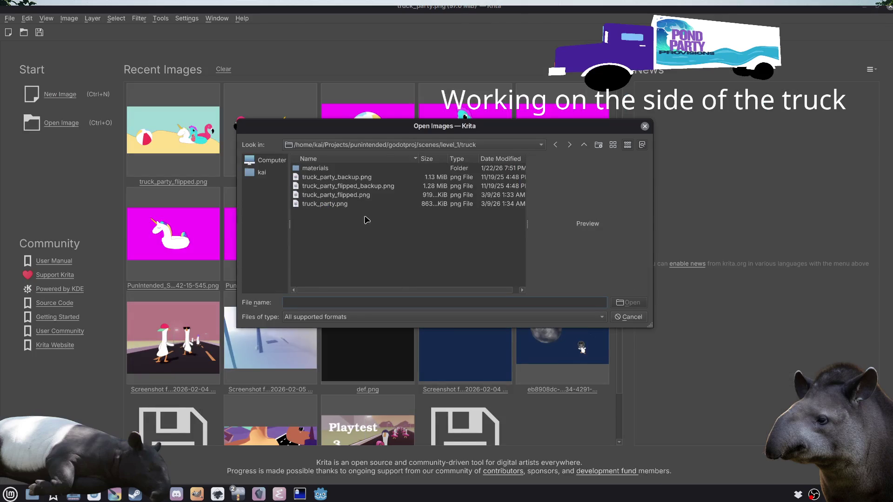
left_click(349, 206)
key("Return")
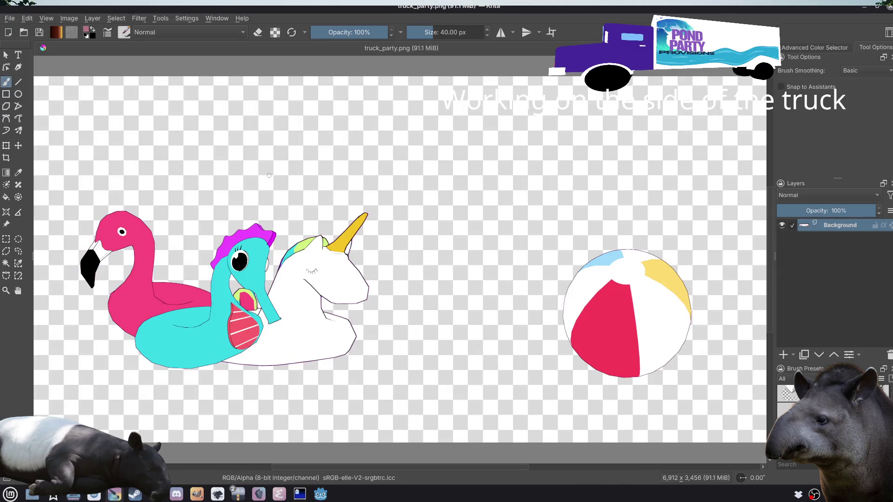
Step: Mirror the whole truck_party.png picture left to right, apply the transform, and save
key("ctrl+t")
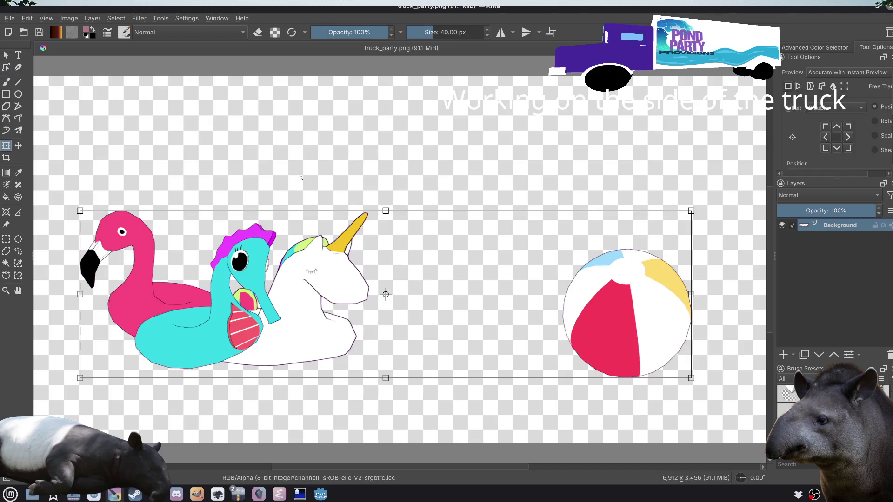
right_click(381, 282)
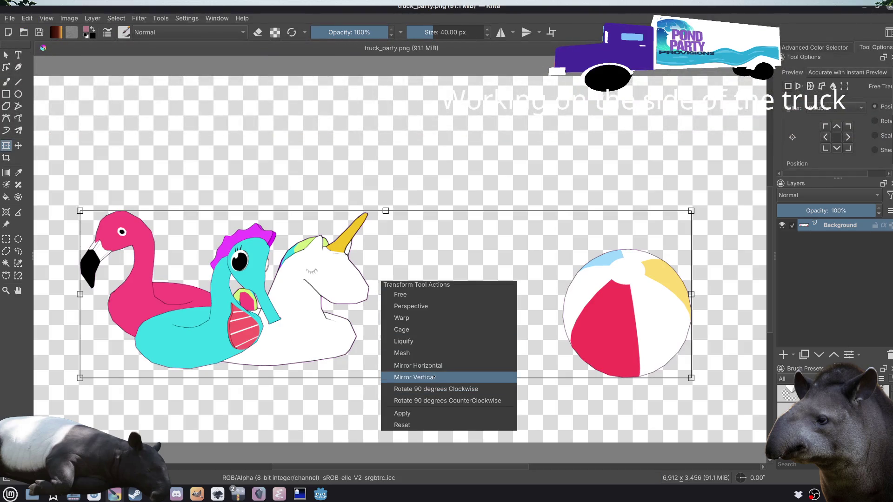
left_click(509, 134)
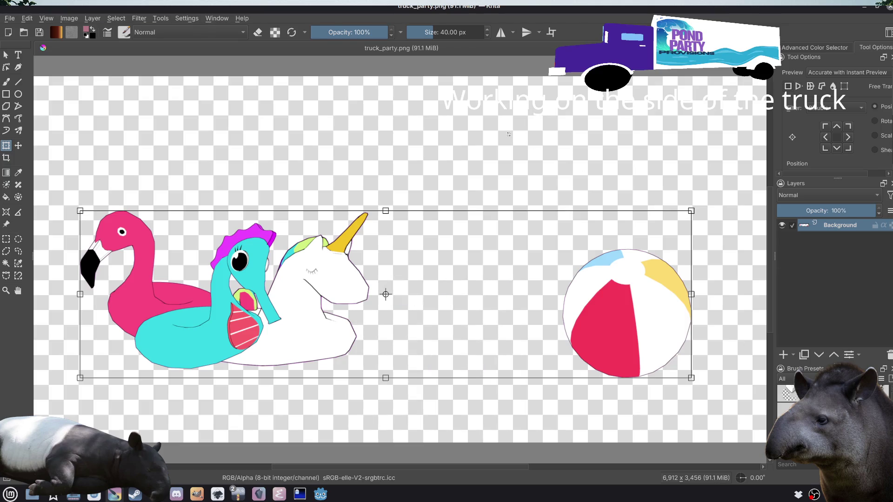
key("Return")
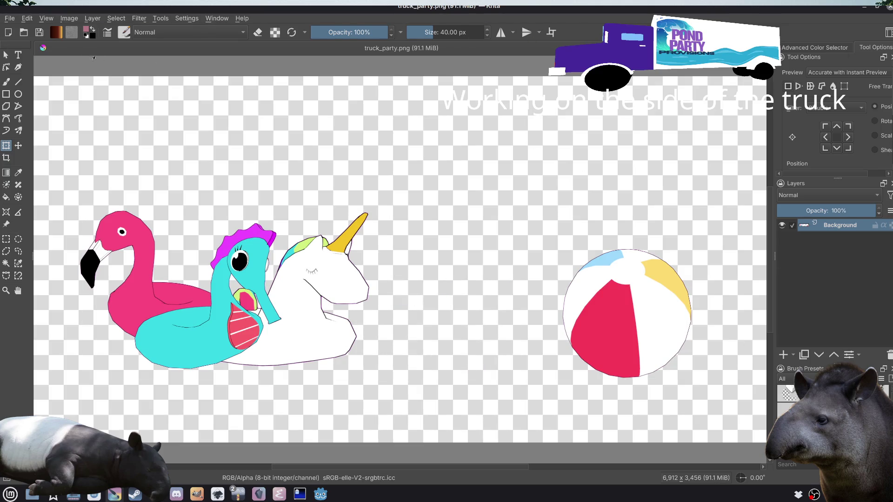
right_click(853, 228)
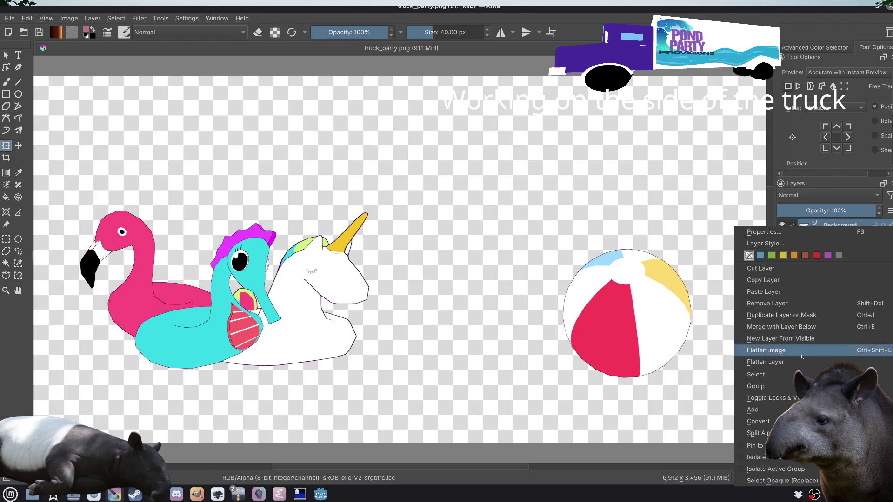
mouse_move(754, 410)
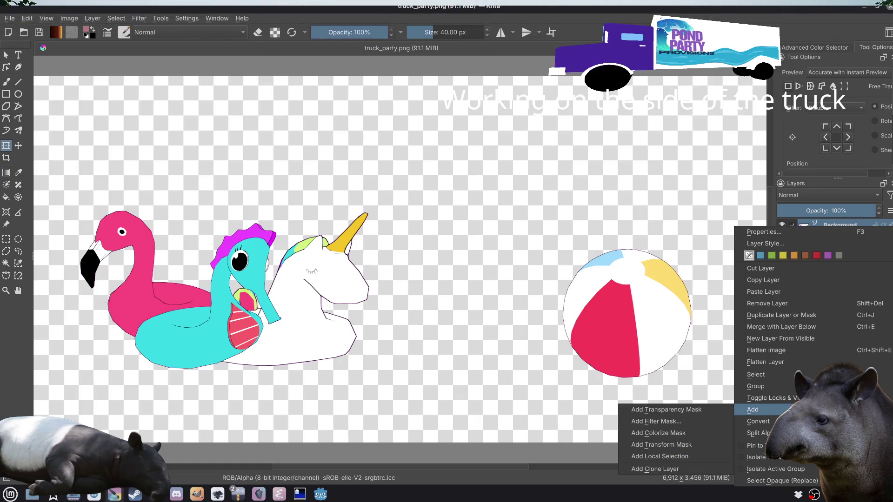
left_click(541, 59)
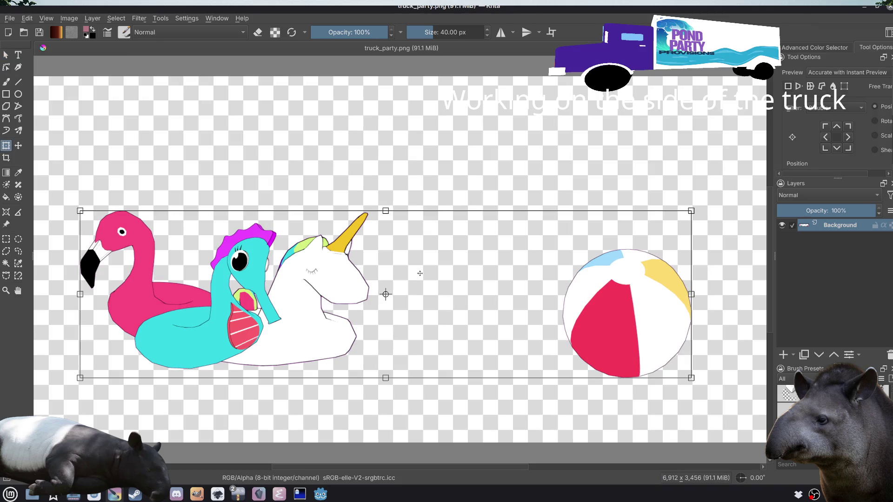
right_click(420, 273)
left_click(487, 359)
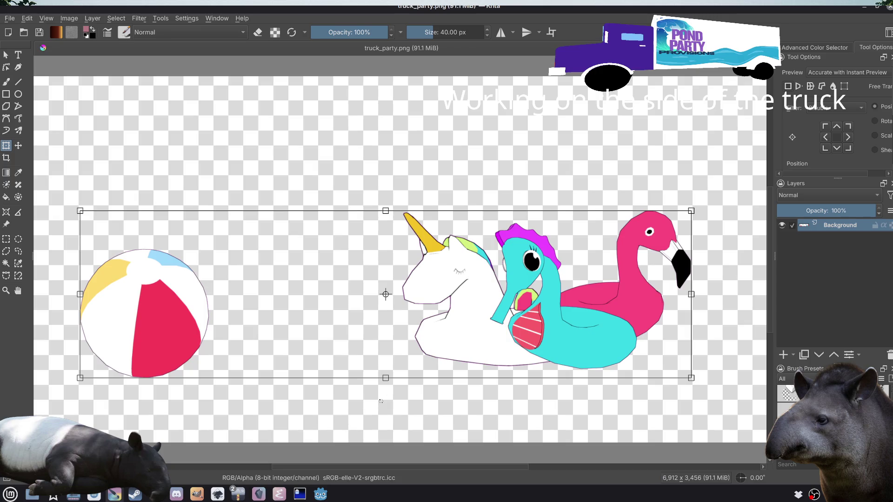
right_click(443, 311)
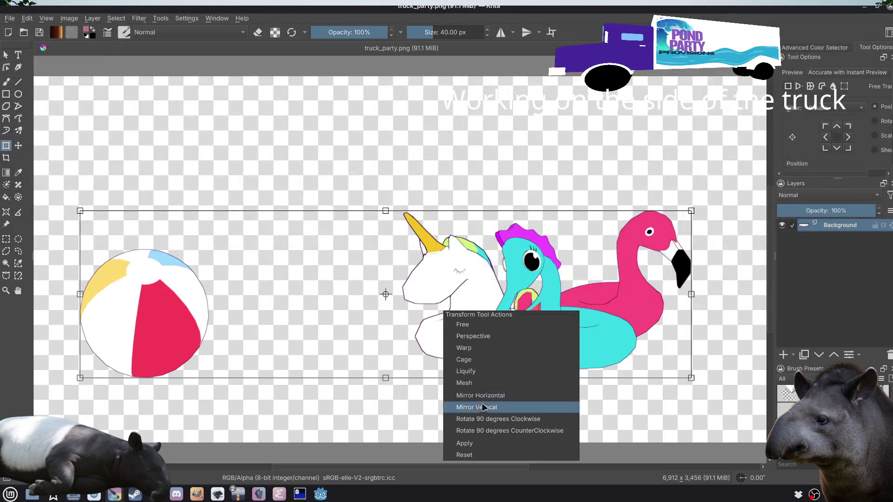
left_click(473, 445)
key("ctrl+s")
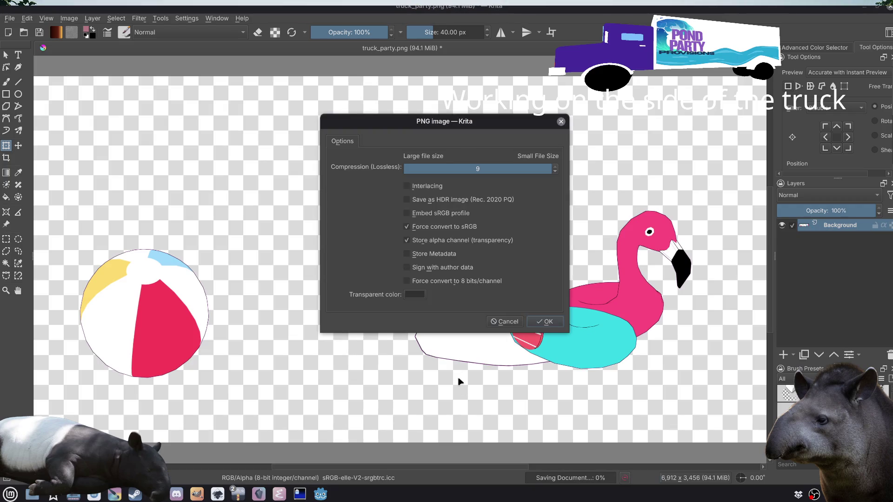
Step: Dismiss the save error and save the mirrored image as truck_party_flipped.png, replacing the old file
key("Return")
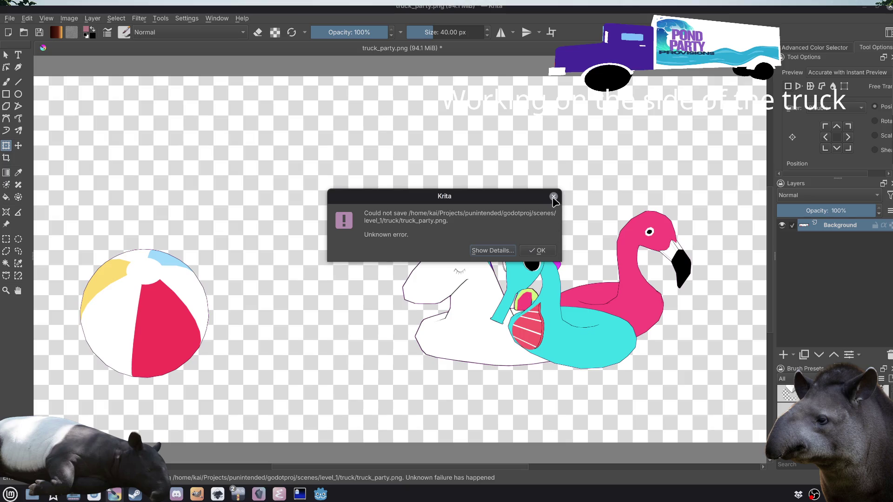
left_click(554, 197)
key("ctrl+shift+s")
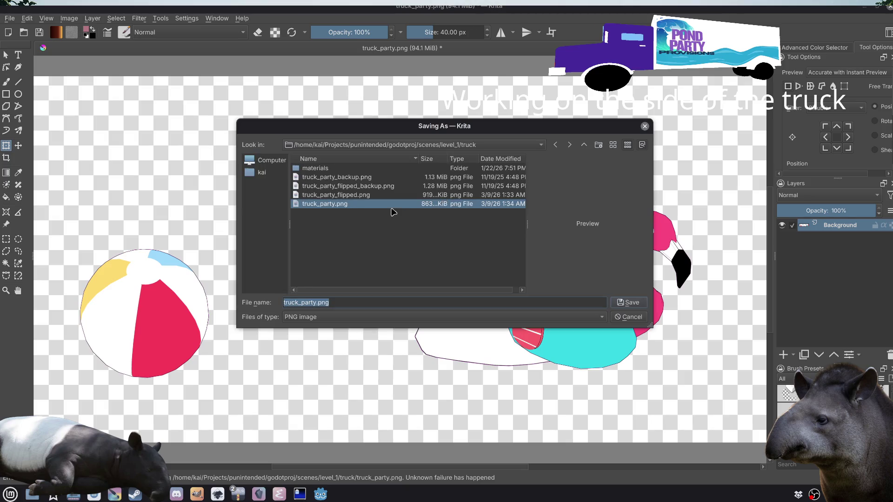
left_click(370, 195)
left_click(354, 204)
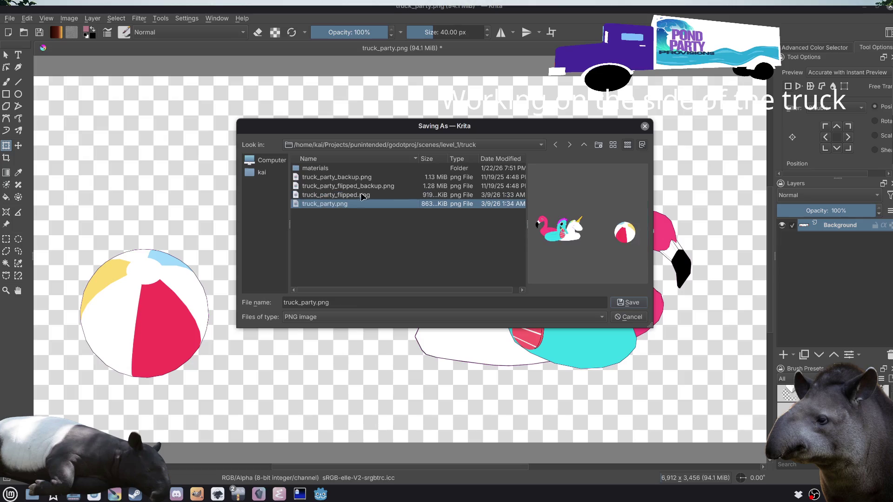
left_click(365, 196)
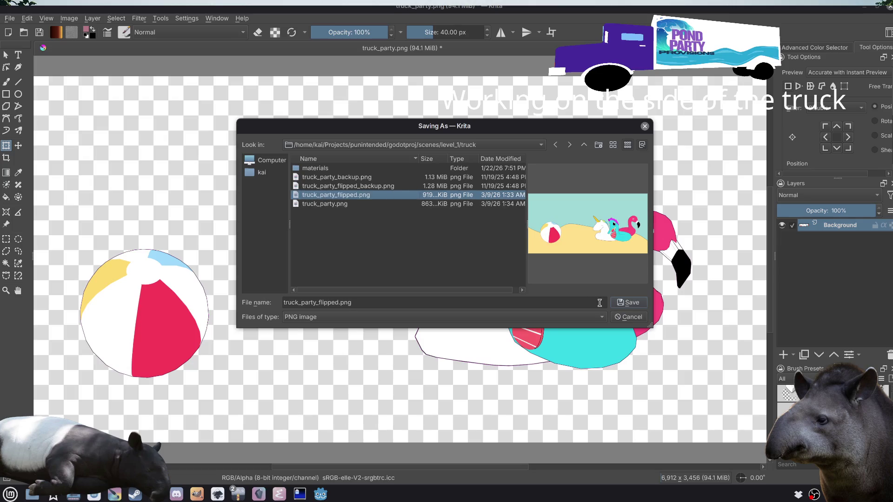
left_click(627, 304)
left_click(493, 226)
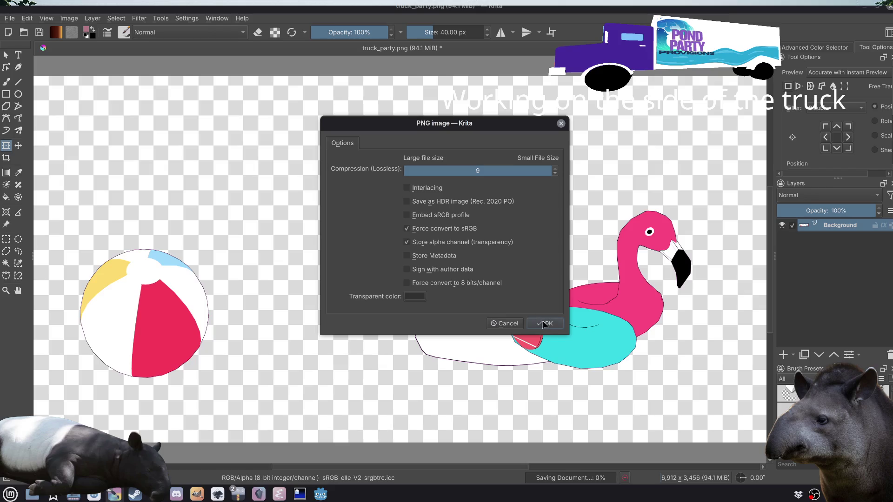
left_click(542, 324)
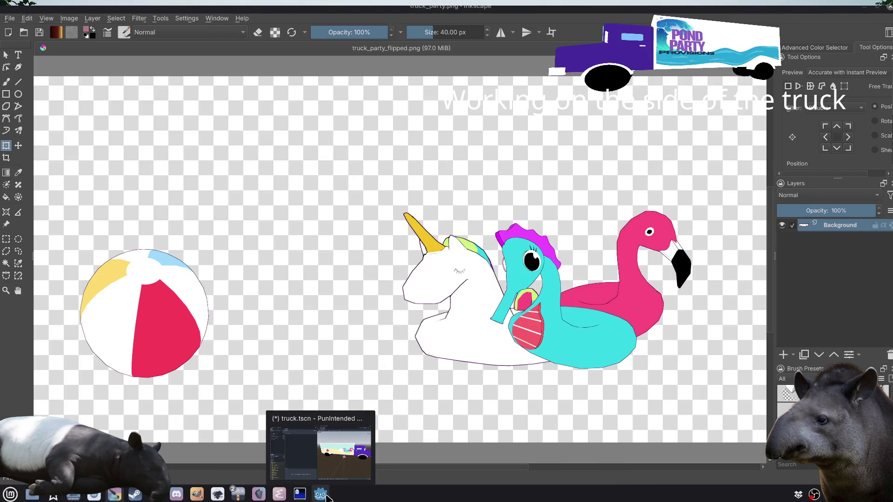
Step: Orbit around the truck in Godot to check the flipped artwork on both sides
left_click(326, 496)
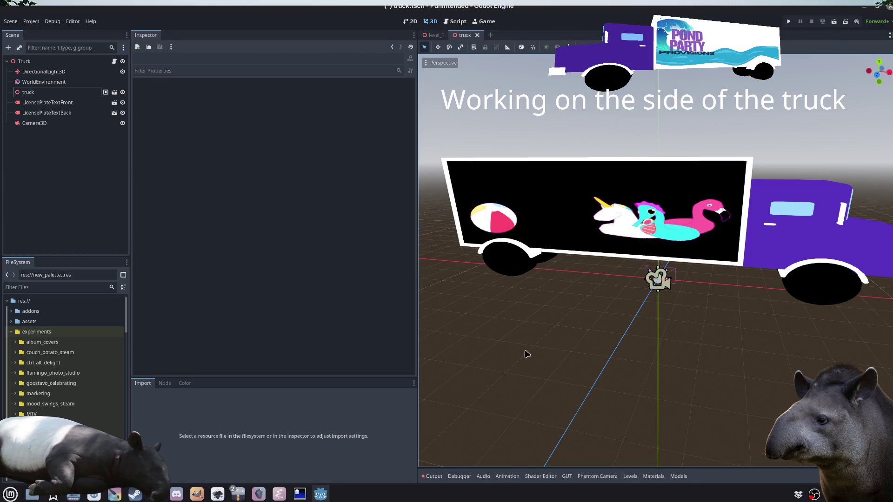
mouse_move(524, 352)
left_mouse_down()
mouse_move(650, 335)
mouse_move(548, 323)
mouse_move(565, 327)
left_mouse_up()
mouse_move(623, 349)
left_mouse_down()
mouse_move(697, 345)
mouse_move(568, 333)
mouse_move(777, 349)
mouse_move(707, 342)
left_mouse_up()
scroll(572, 337, "down", 3)
key("alt+Tab")
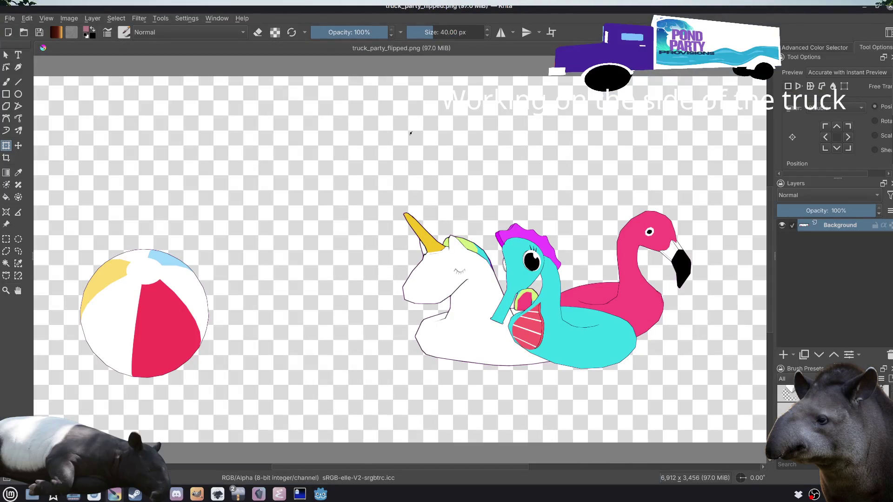
Step: Back in Inkscape, set the export area to the whole document
key("ctrl+w")
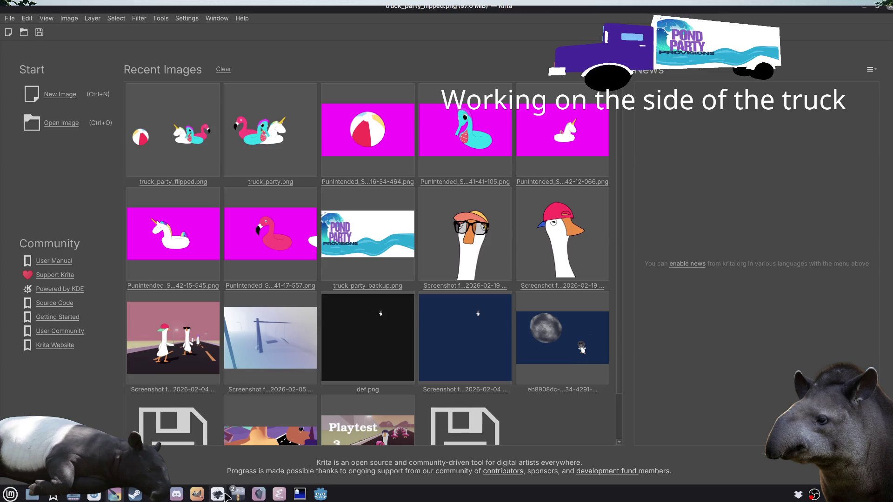
left_click(217, 494)
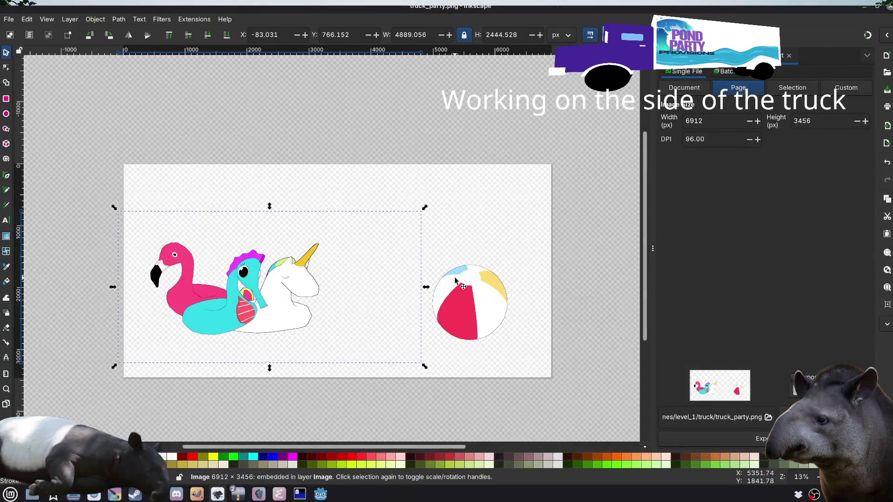
left_click(611, 228)
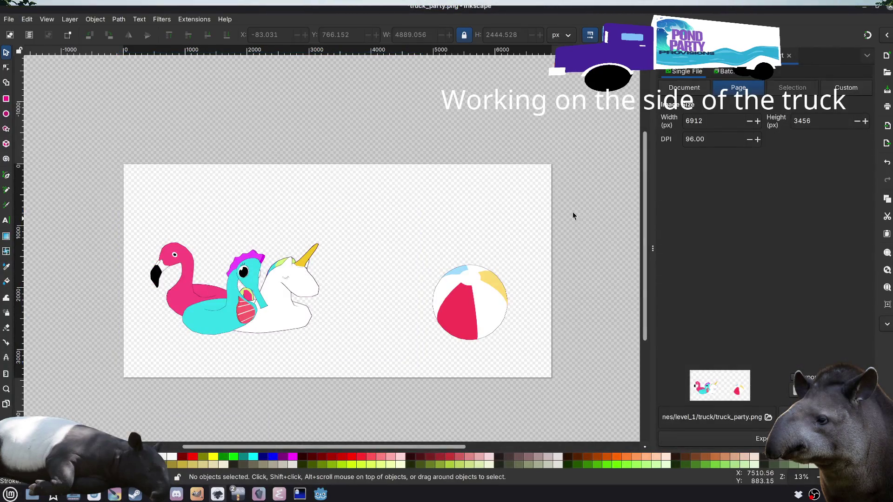
left_click(8, 19)
left_click(54, 162)
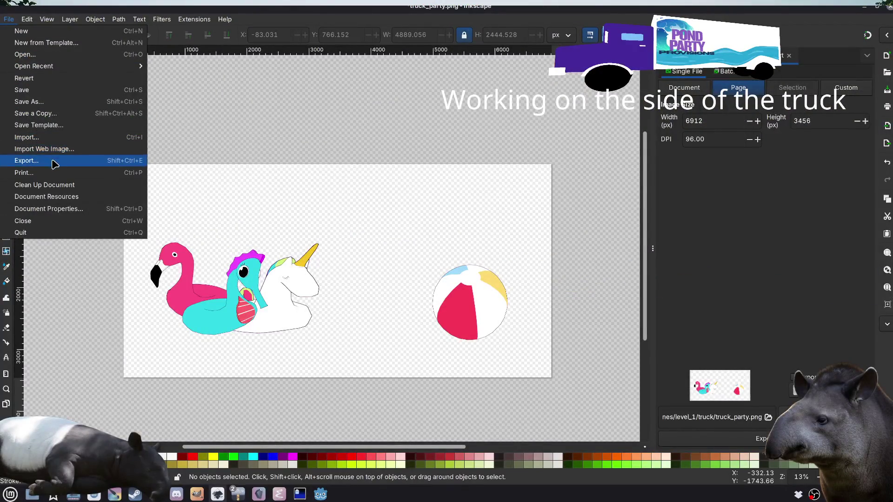
left_click(54, 161)
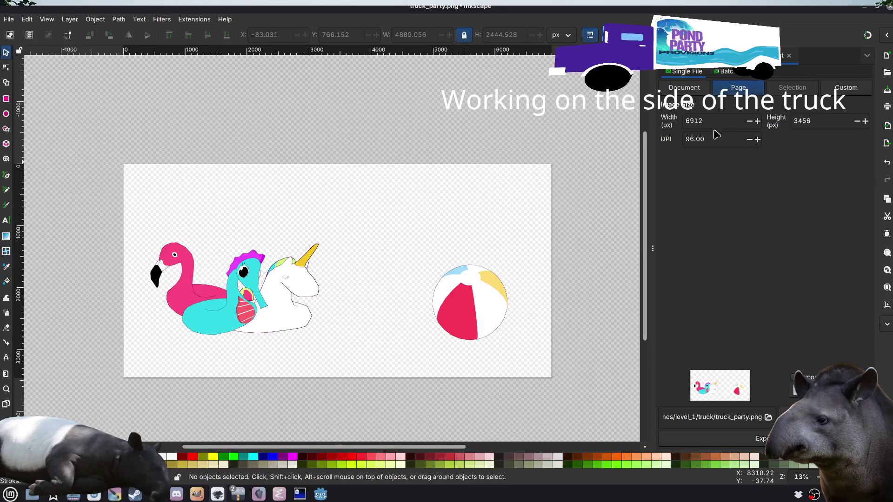
left_click(693, 87)
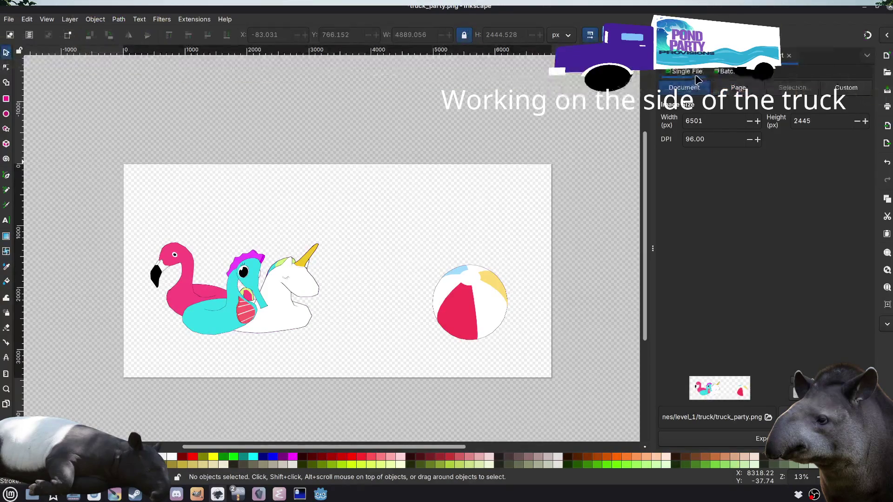
Step: Mirror the flamingo, seahorse and unicorn floats image and the beach ball horizontally
key("ctrl+shift+o")
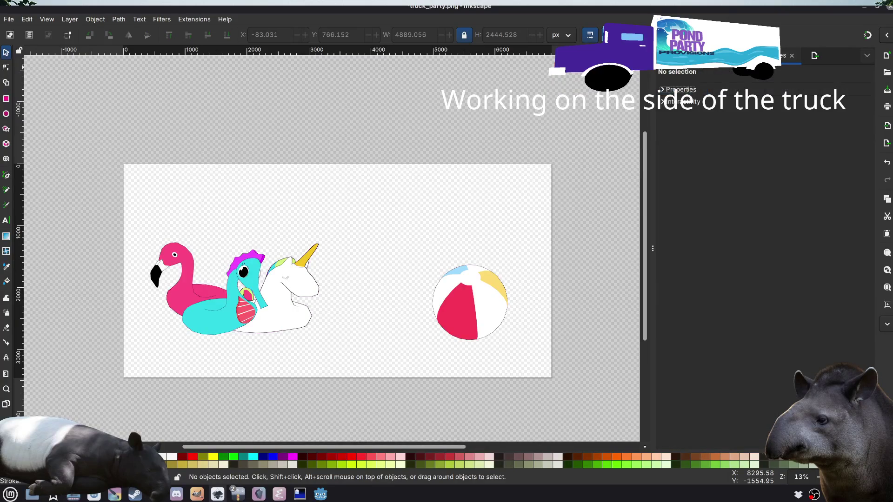
left_click(683, 90)
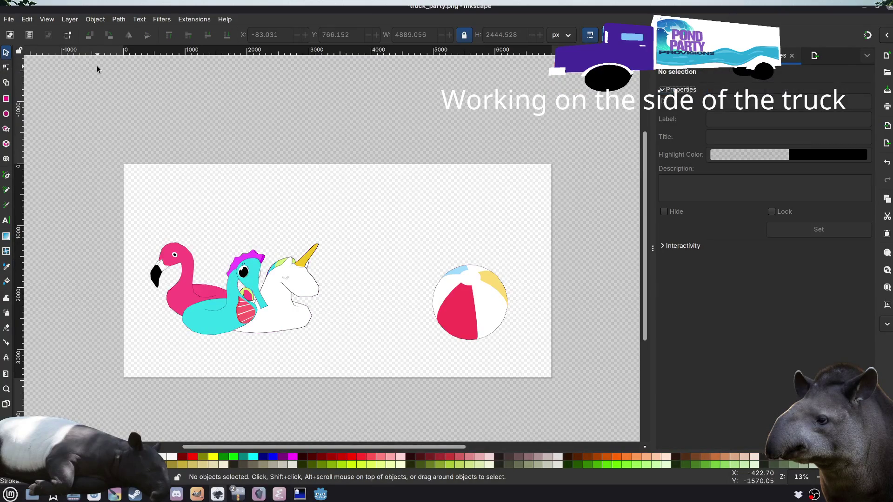
key("ctrl+a")
right_click(288, 282)
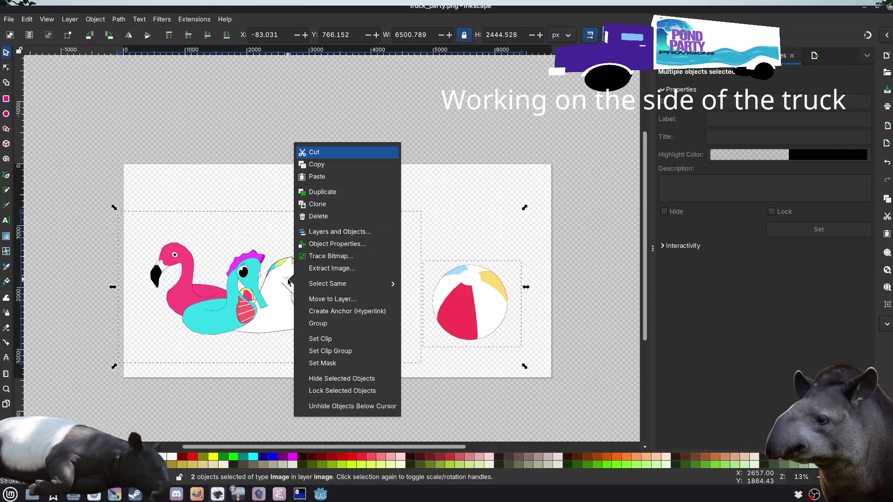
left_click(200, 104)
left_click(200, 103)
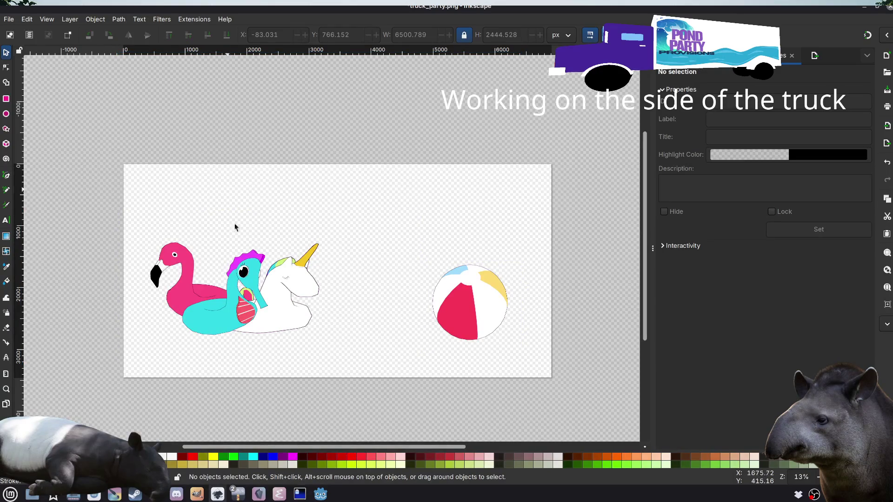
left_click(248, 303)
key("ctrl+a")
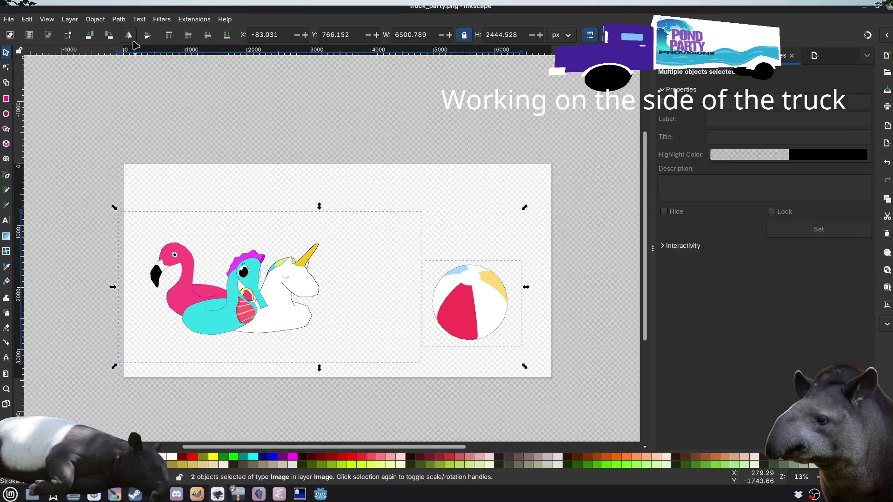
left_click(132, 41)
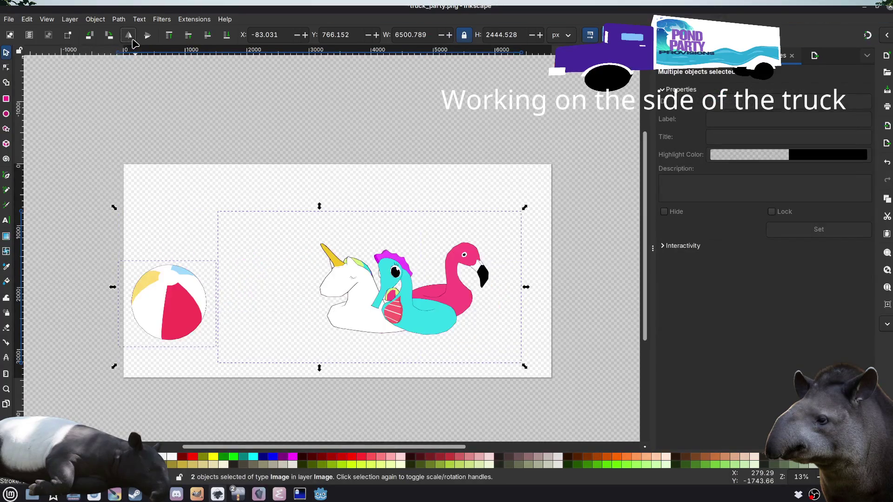
left_click(109, 94)
Step: Export the drawing as truck_party_flipped.png, replacing the existing file, and return to Godot
left_click(9, 19)
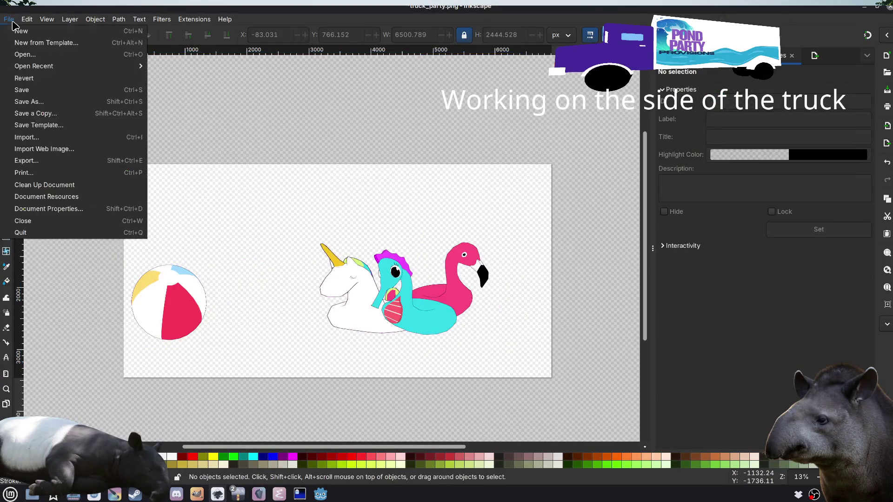
left_click(51, 162)
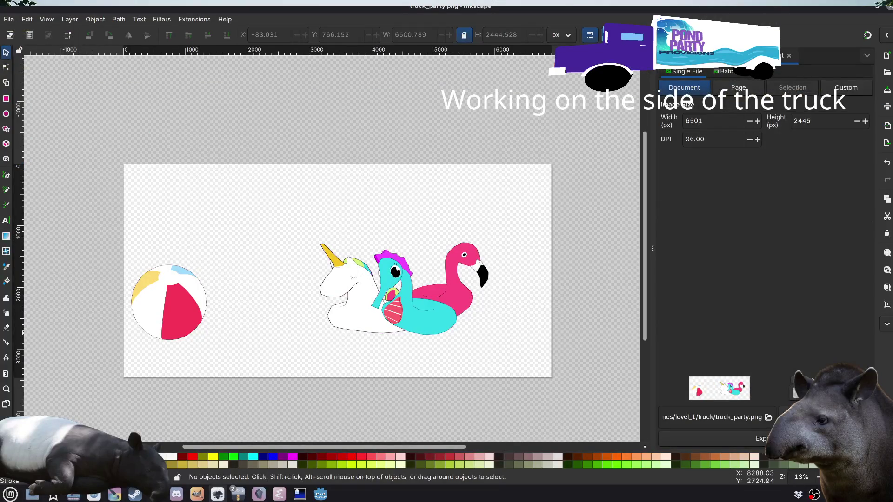
left_click(750, 418)
type("ped")
key("Return")
left_click(527, 292)
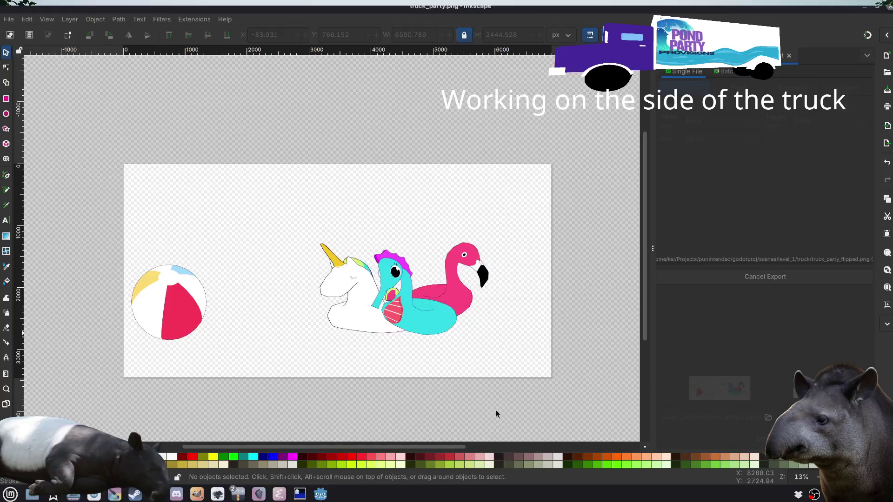
left_click(321, 493)
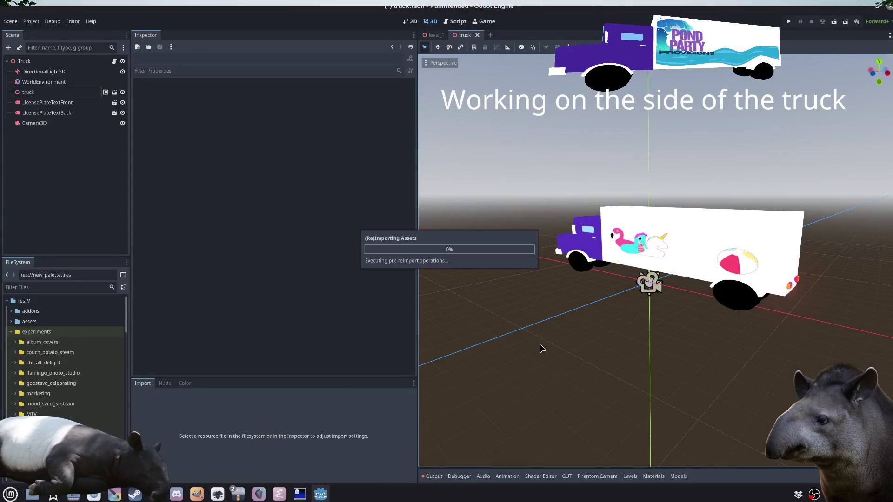
Step: Orbit and zoom around the truck to check the flipped artwork on each side, then return to Inkscape
mouse_move(772, 344)
left_mouse_down()
mouse_move(638, 342)
mouse_move(788, 335)
left_mouse_up()
mouse_move(783, 332)
left_mouse_down()
mouse_move(611, 335)
mouse_move(778, 331)
mouse_move(628, 335)
mouse_move(797, 339)
mouse_move(774, 319)
mouse_move(749, 325)
mouse_move(771, 333)
mouse_move(630, 342)
mouse_move(588, 331)
mouse_move(783, 339)
mouse_move(602, 339)
mouse_move(737, 355)
mouse_move(723, 268)
left_mouse_up()
scroll(731, 345, "up", 5)
scroll(731, 345, "down", 5)
left_click(717, 246)
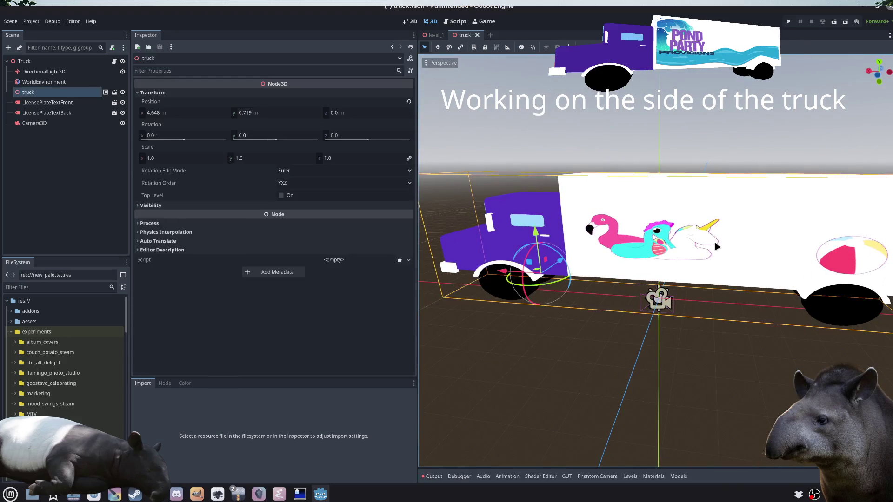
mouse_move(747, 389)
left_mouse_down()
mouse_move(609, 383)
mouse_move(628, 380)
mouse_move(566, 362)
mouse_move(755, 371)
mouse_move(703, 367)
left_mouse_up()
scroll(629, 380, "down", 2)
key("alt+Tab")
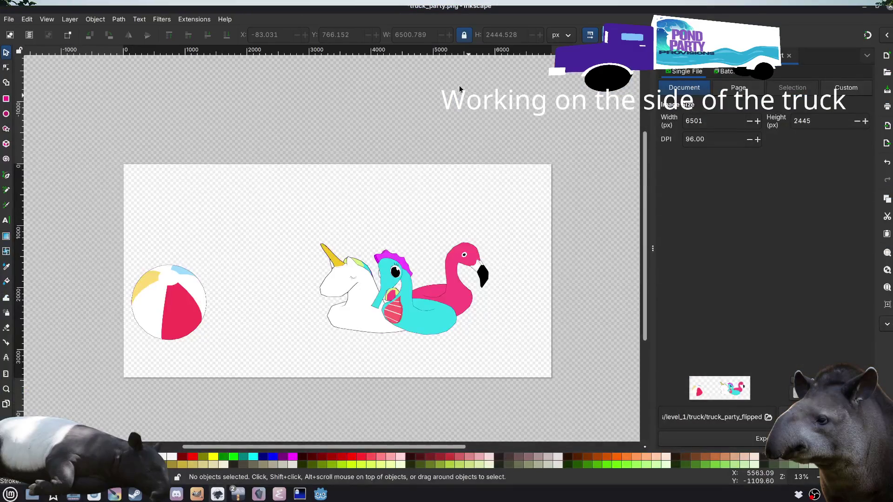
Step: Save the Inkscape document, confirming the PNG save options
key("ctrl+o")
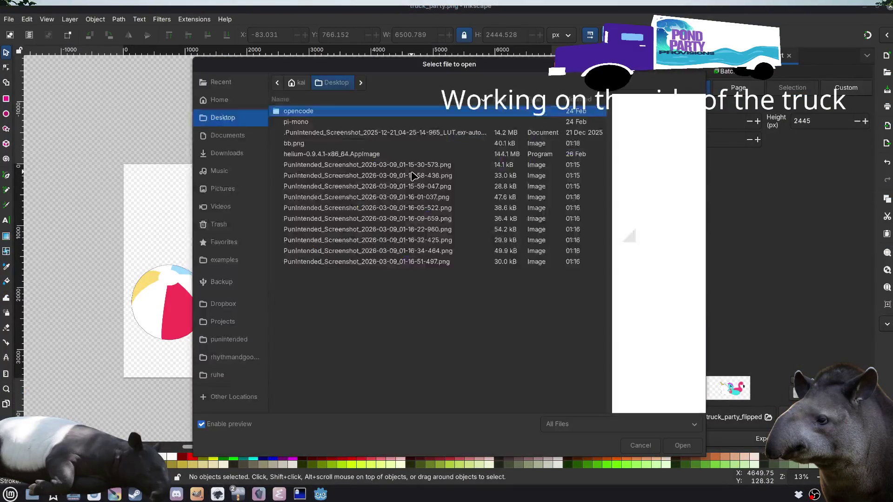
key("Escape")
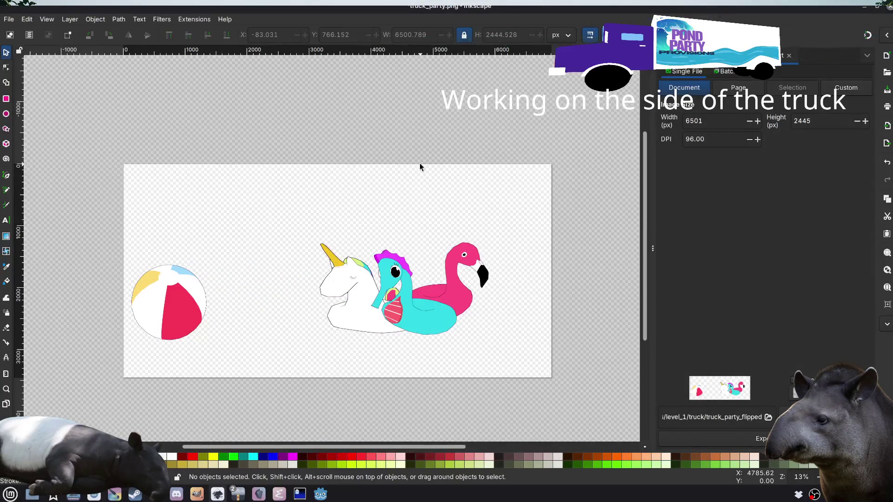
key("ctrl+s")
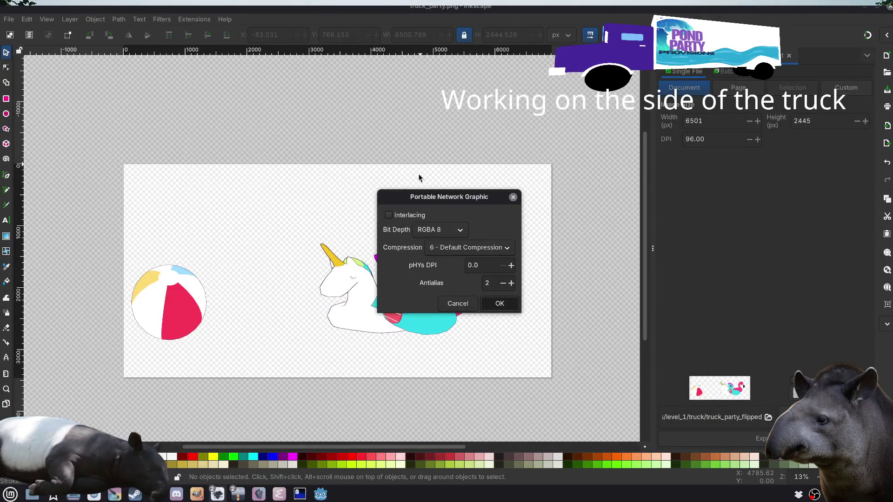
key("Return")
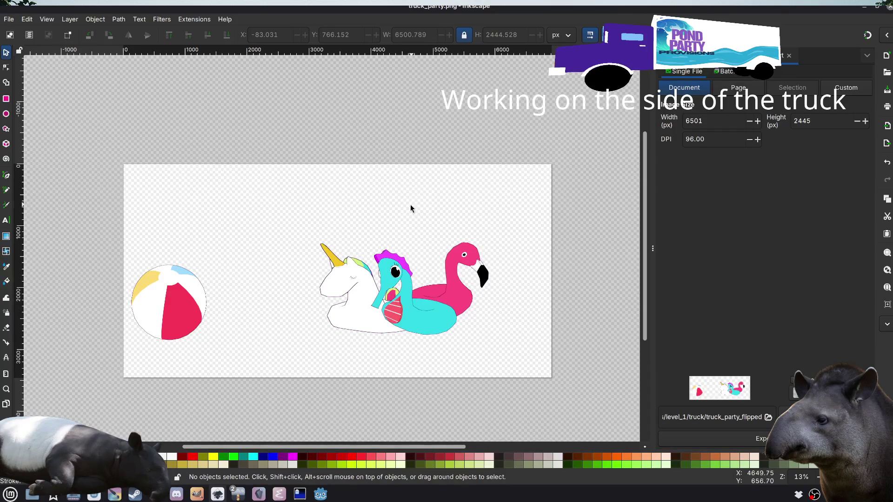
Step: Flip both images back horizontally to restore the original floats-and-ball layout
key("ctrl+a")
right_click(386, 294)
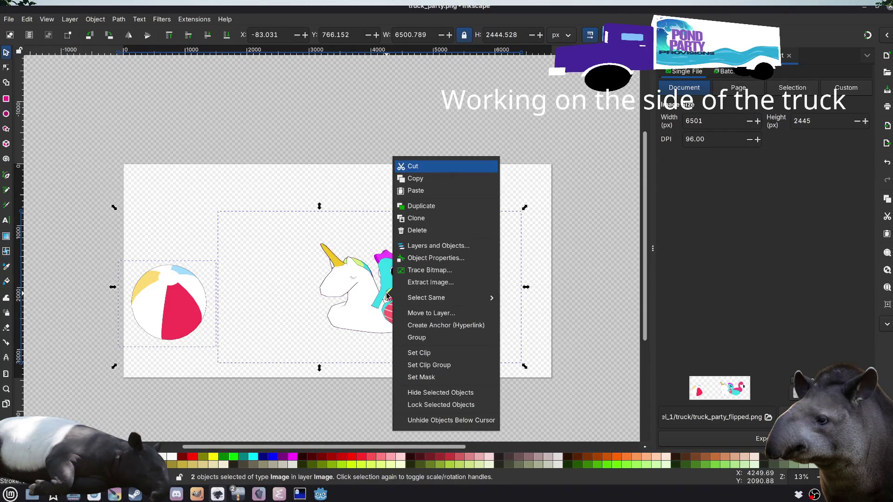
key("Escape")
right_click(416, 286)
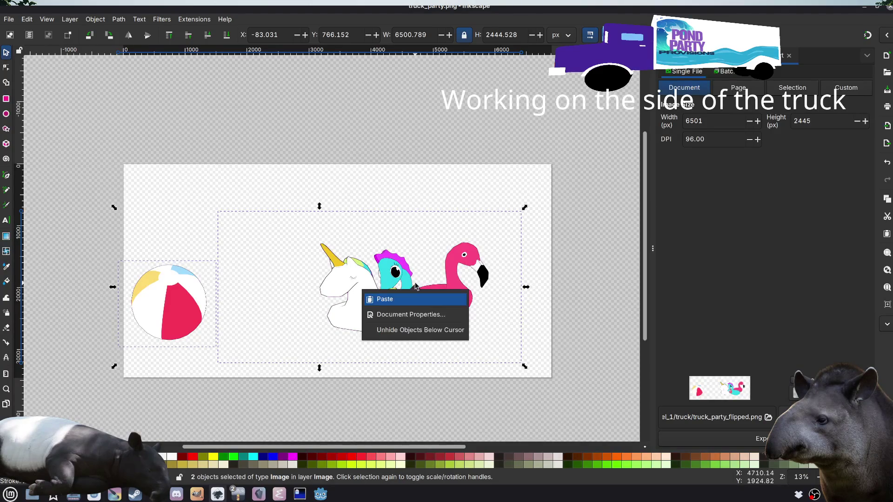
key("Escape")
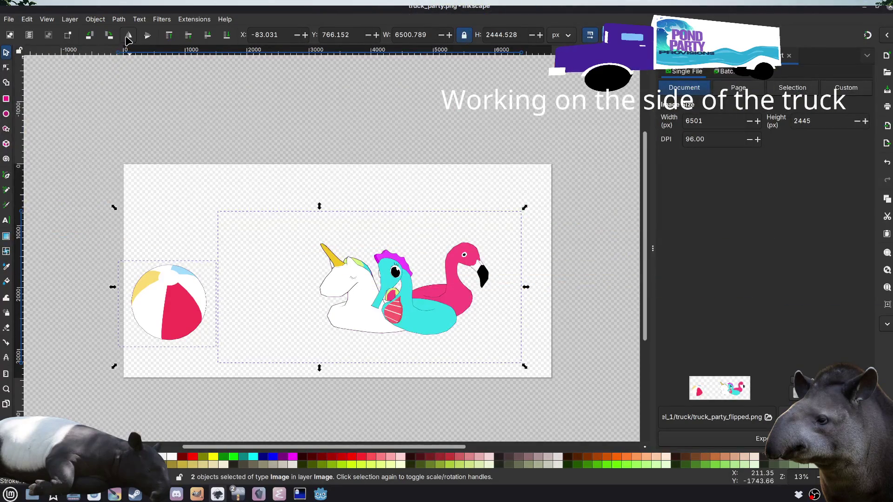
left_click(126, 39)
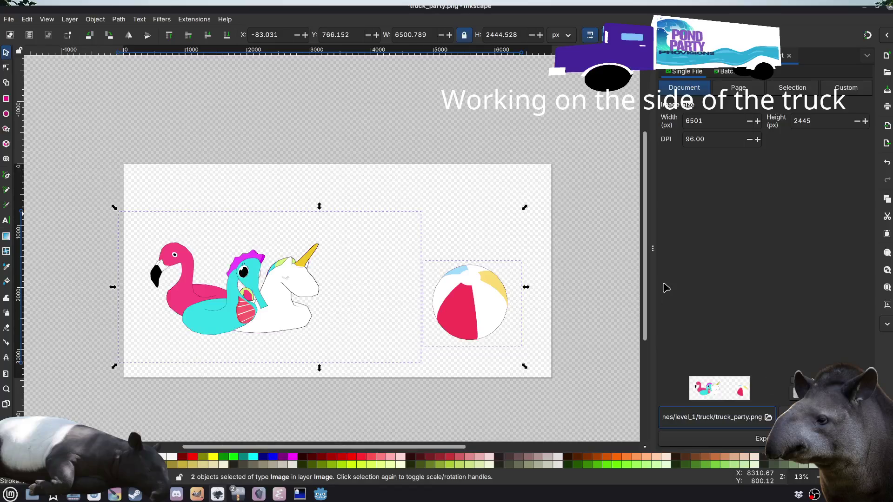
Step: Save, re-export the drawing over truck_party.png, and switch to Godot
left_click(554, 255)
key("Return")
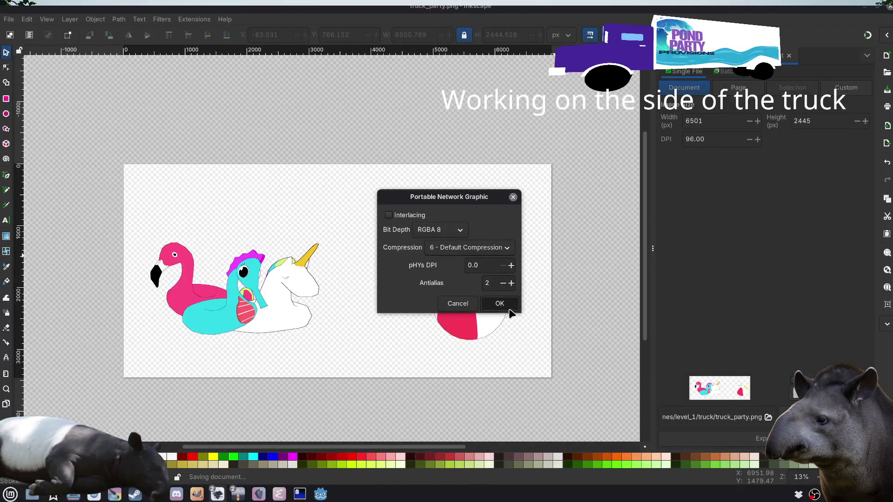
left_click(503, 306)
left_click(763, 447)
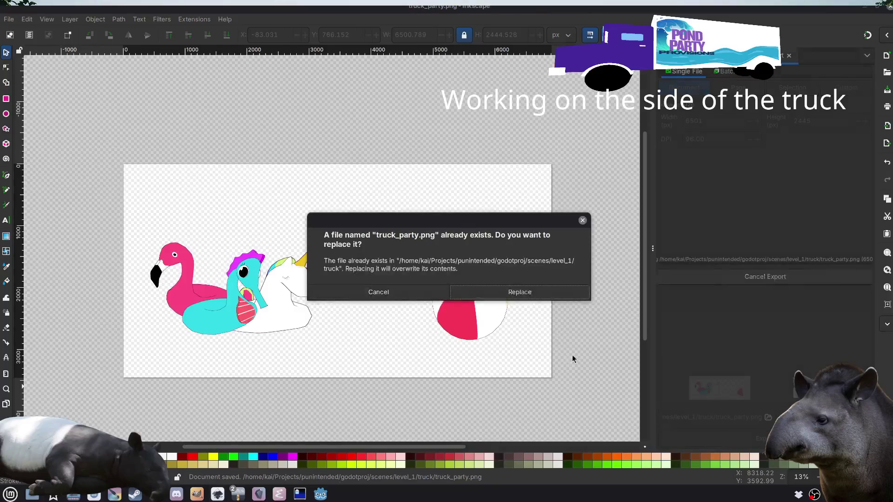
left_click(525, 291)
mouse_move(325, 496)
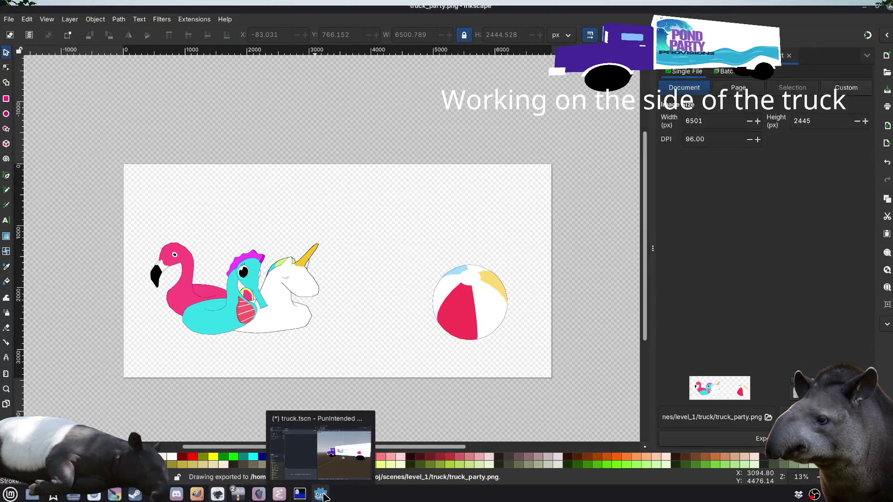
left_click(335, 479)
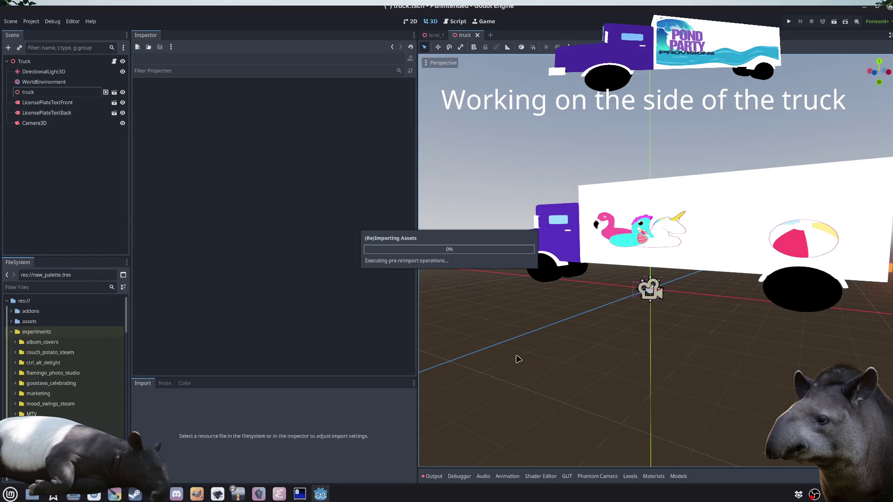
Step: Orbit and zoom in close to the pool-float artwork on the truck's side
mouse_move(599, 346)
left_mouse_down()
mouse_move(673, 354)
mouse_move(644, 353)
mouse_move(618, 368)
mouse_move(515, 296)
left_mouse_up()
scroll(515, 296, "up", 5)
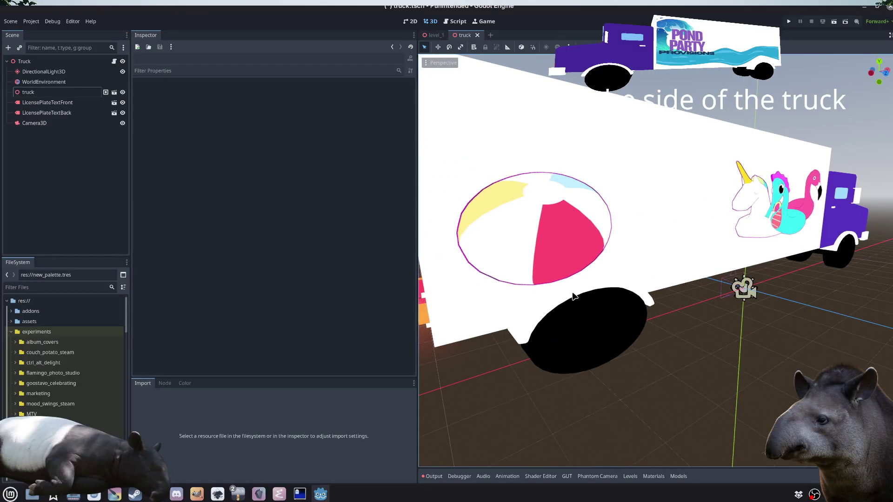
scroll(573, 296, "down", 2)
mouse_move(718, 321)
left_mouse_down()
mouse_move(623, 329)
mouse_move(634, 317)
mouse_move(621, 315)
left_mouse_up()
scroll(634, 316, "down", 2)
Step: Delete the DirectionalLight3D, WorldEnvironment and Camera3D nodes from the truck scene
left_click(52, 123)
left_click(61, 72, "ctrl")
left_click(70, 81, "ctrl")
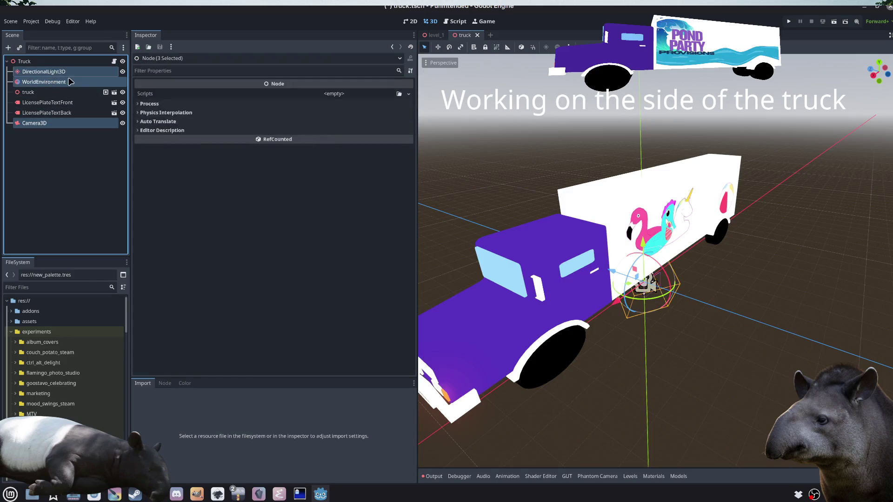
key("Delete")
Step: Orbit side-on and around to the truck's other side, zooming to view the artwork whole
left_click_drag(409, 213, 692, 295)
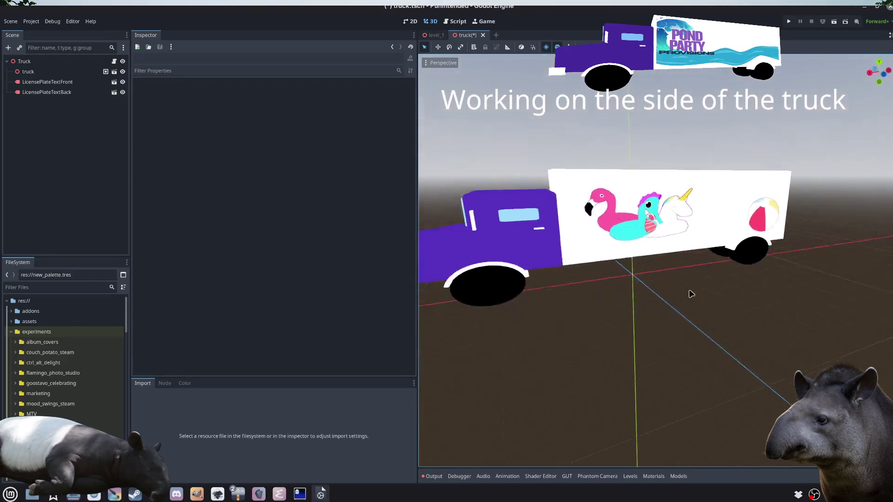
scroll(638, 279, "up", 8)
scroll(633, 307, "up", 4)
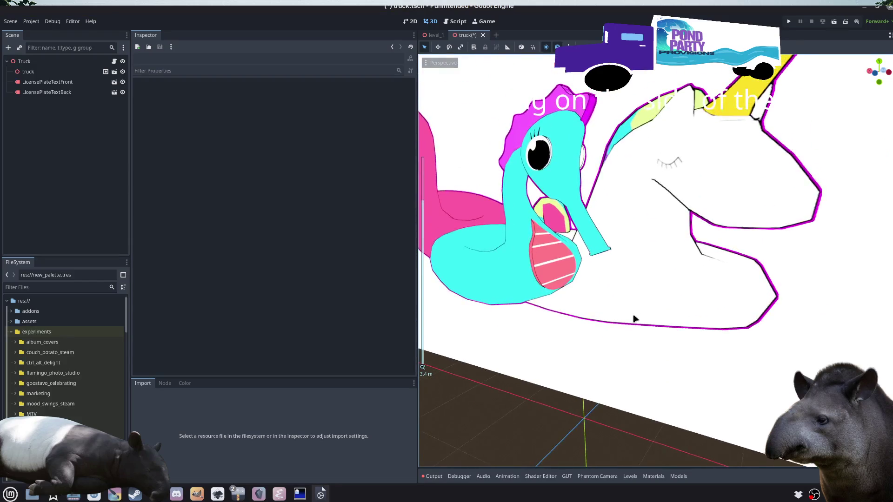
scroll(635, 320, "down", 4)
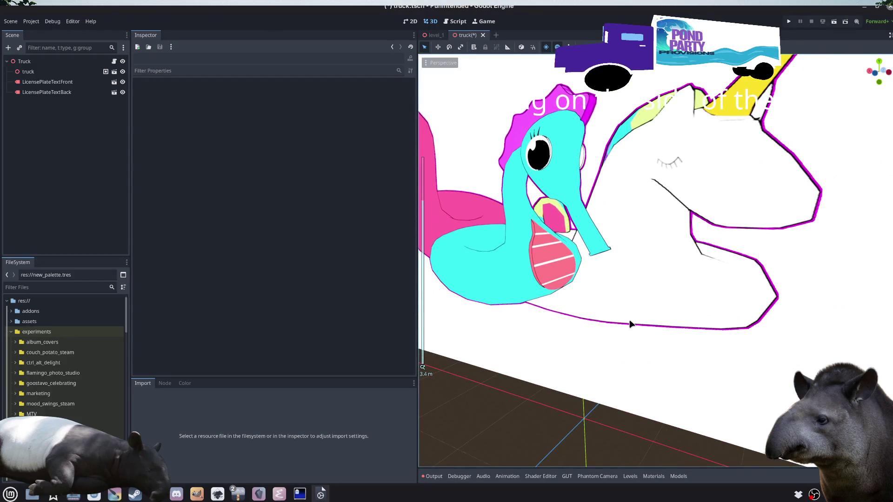
scroll(631, 324, "down", 8)
scroll(643, 308, "up", 15)
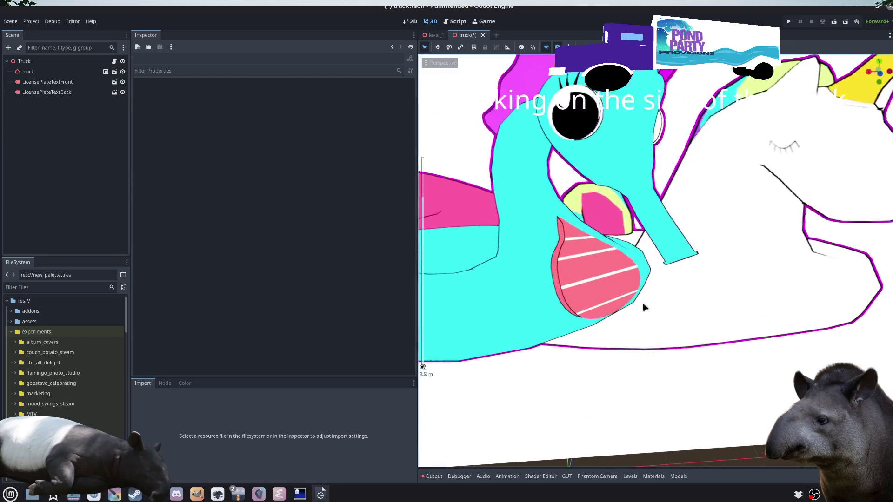
scroll(643, 307, "down", 20)
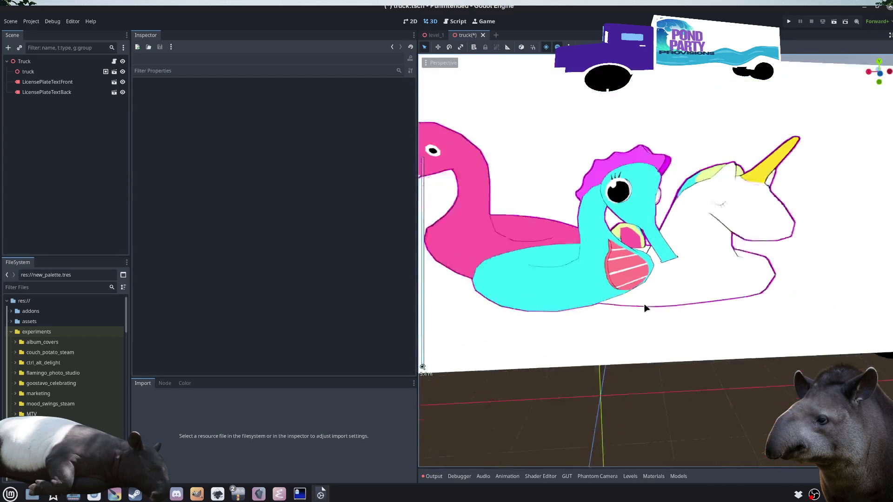
mouse_move(719, 358)
left_mouse_down()
mouse_move(522, 370)
mouse_move(629, 358)
mouse_move(723, 364)
mouse_move(546, 365)
mouse_move(586, 363)
left_mouse_up()
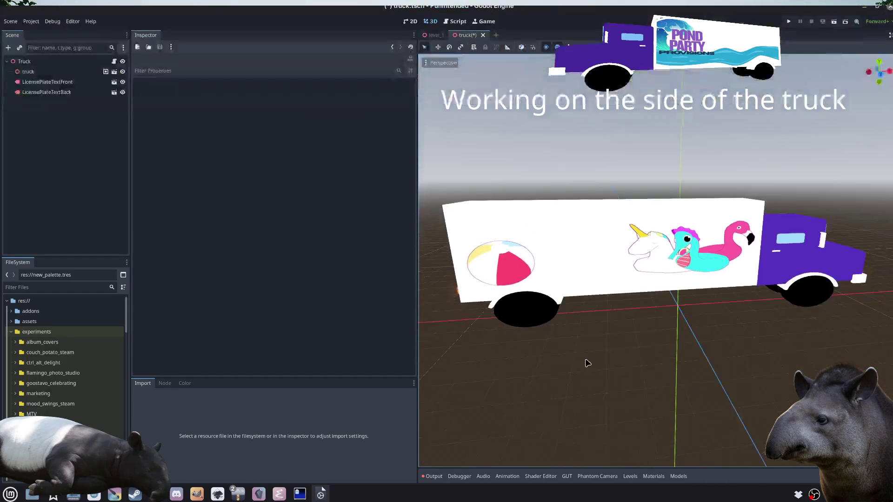
scroll(623, 376, "down", 3)
scroll(628, 382, "up", 3)
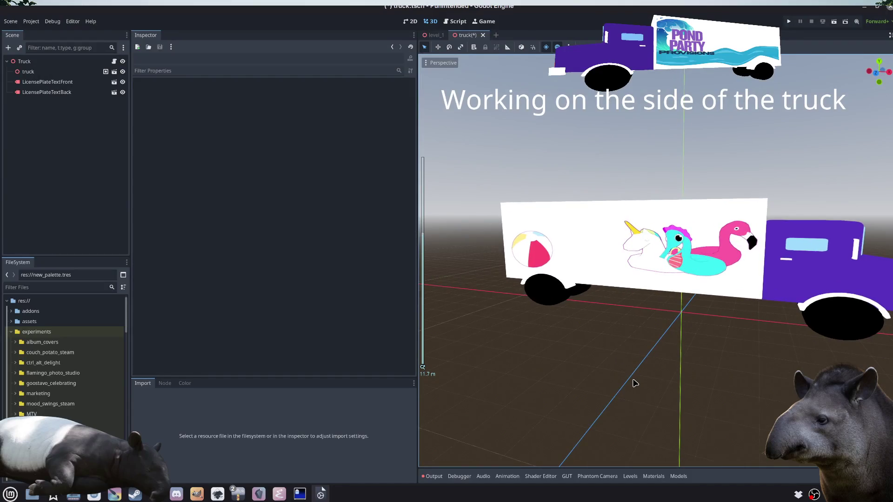
scroll(636, 384, "up", 2)
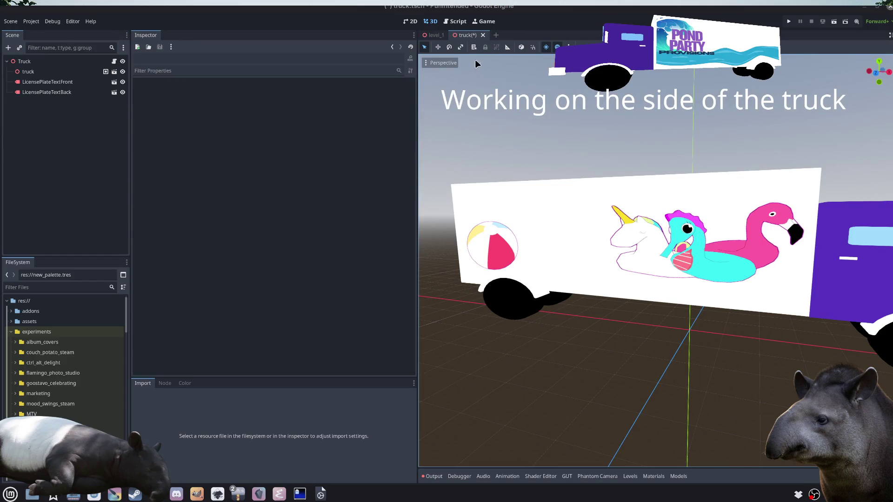
Step: Save and close the truck scene, frame level_1's road, and run the project with F5
key("ctrl+s")
key("ctrl+shift+w")
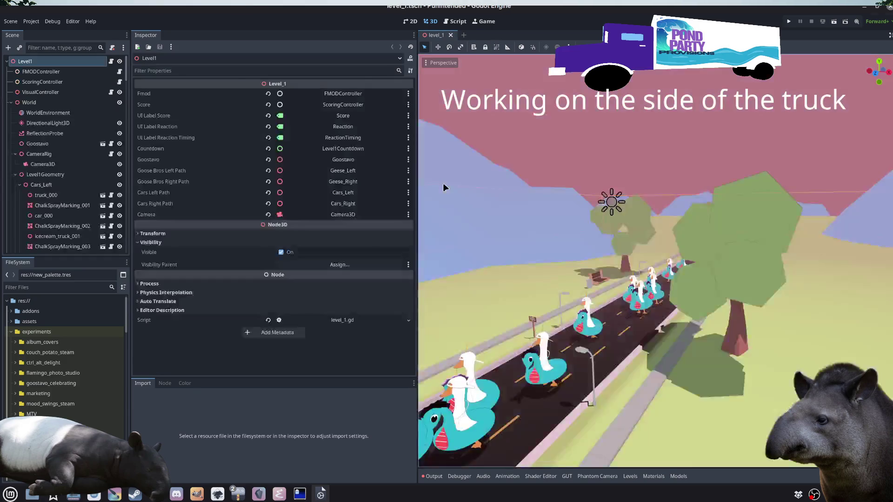
mouse_move(412, 258)
left_mouse_down()
mouse_move(251, 257)
mouse_move(299, 256)
left_mouse_up()
scroll(558, 381, "down", 5)
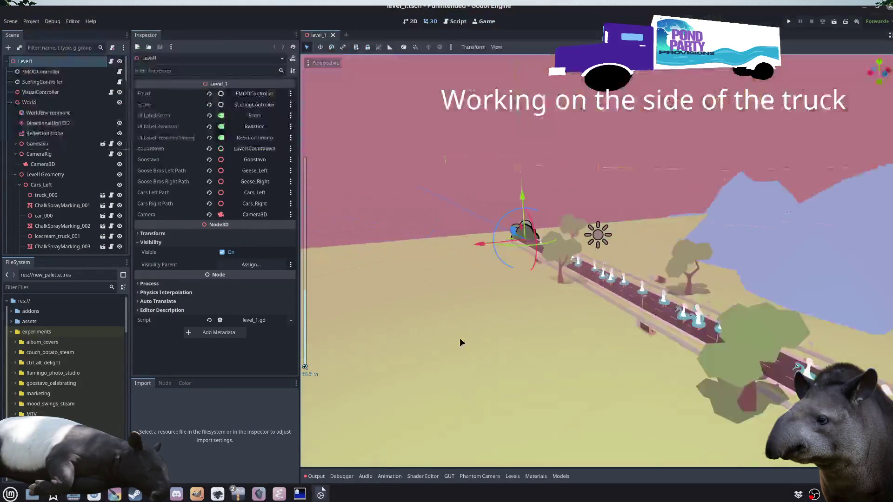
mouse_move(459, 342)
left_mouse_down()
mouse_move(396, 338)
mouse_move(460, 346)
left_mouse_up()
key("ctrl+s")
key("F5")
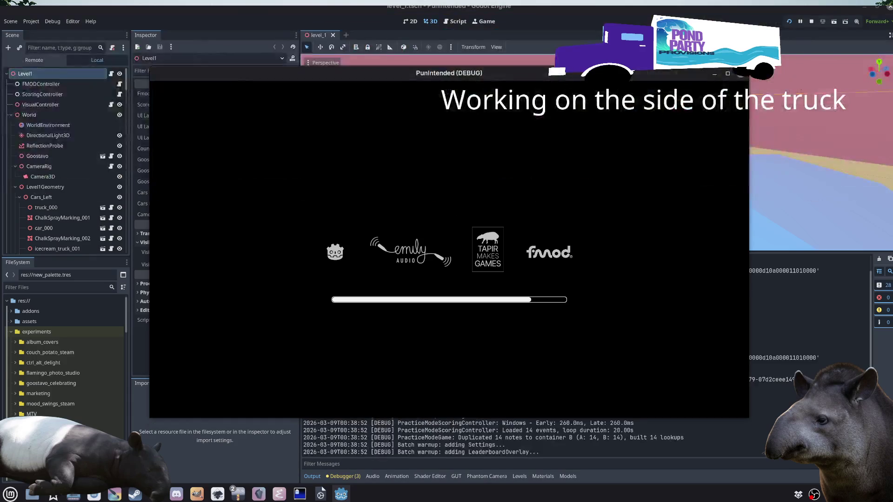
Step: Open the game's Settings overlay, close it, and start from the title menu
key("Down")
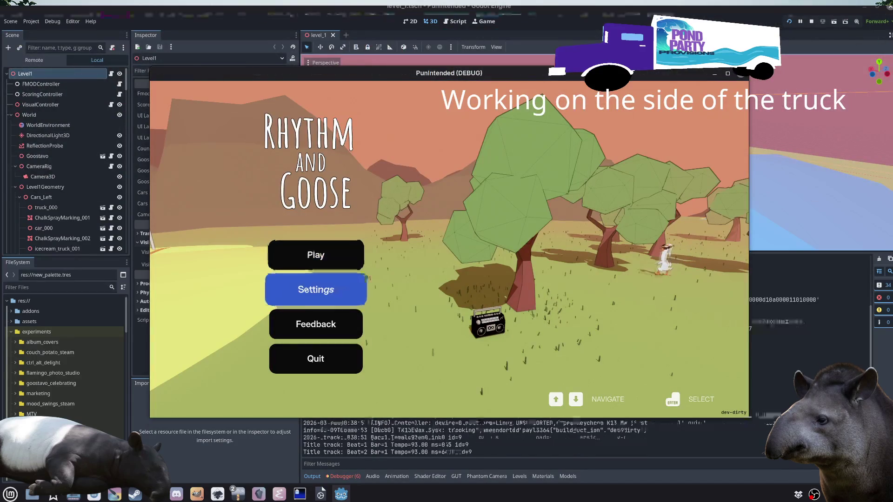
key("Return")
key("Escape")
key("Return")
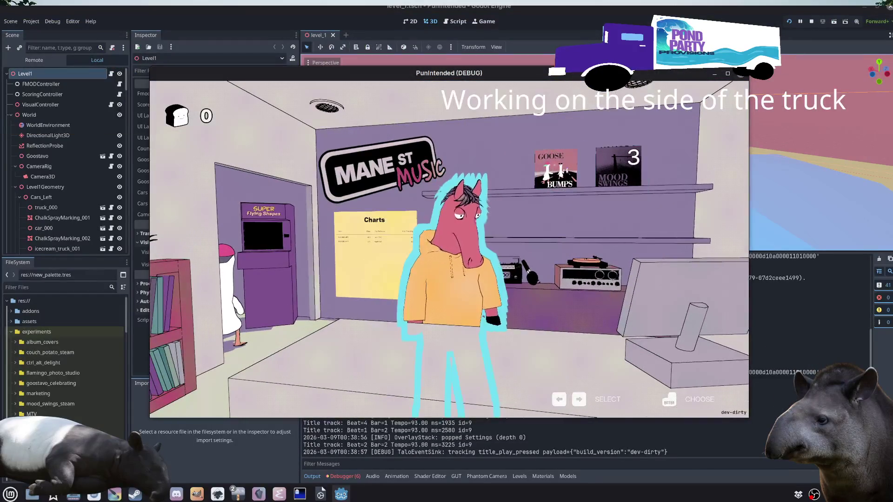
Step: Open the music shop's Charts table, browse its rows, and close it
key("Left")
key("Right")
key("Return")
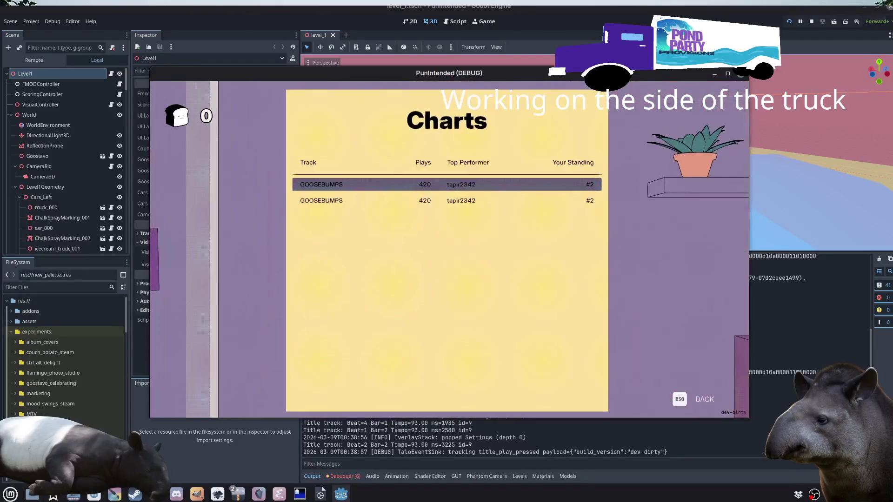
key("Down")
key("Up")
key("Down")
key("Up")
key("Escape")
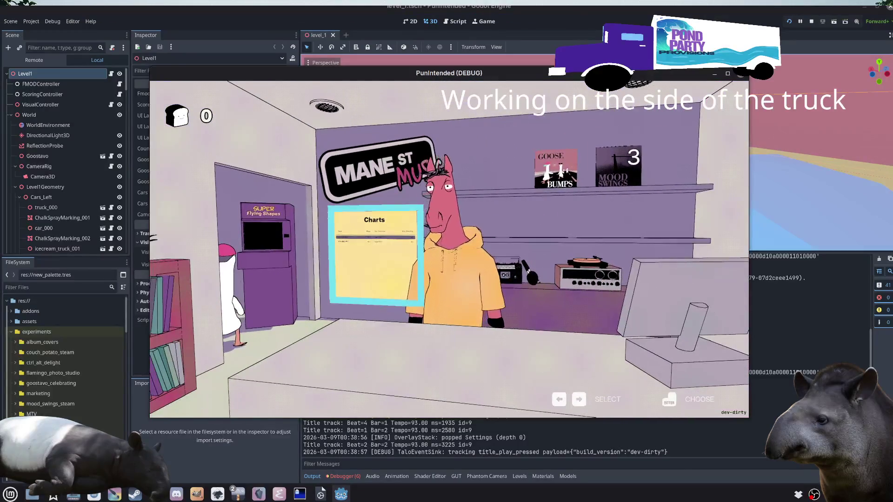
Step: Pick the album shelf and play the album to start the Goosebumps level
key("Right")
key("Return")
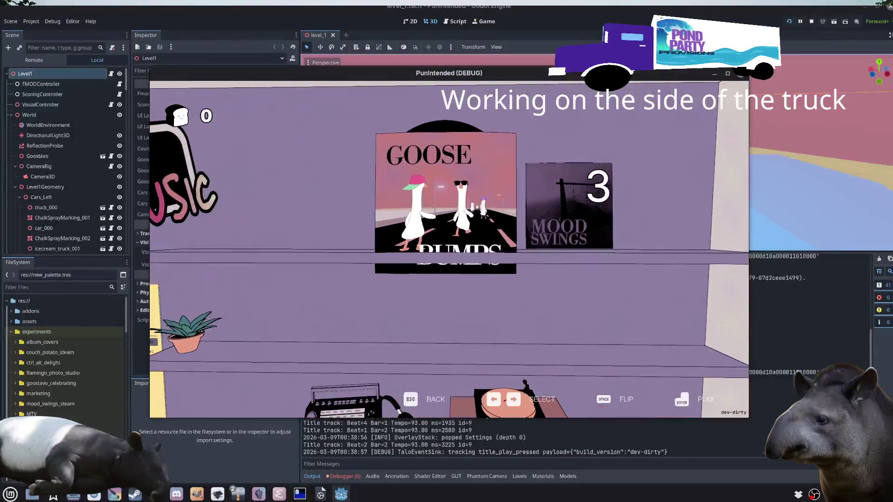
key("Return")
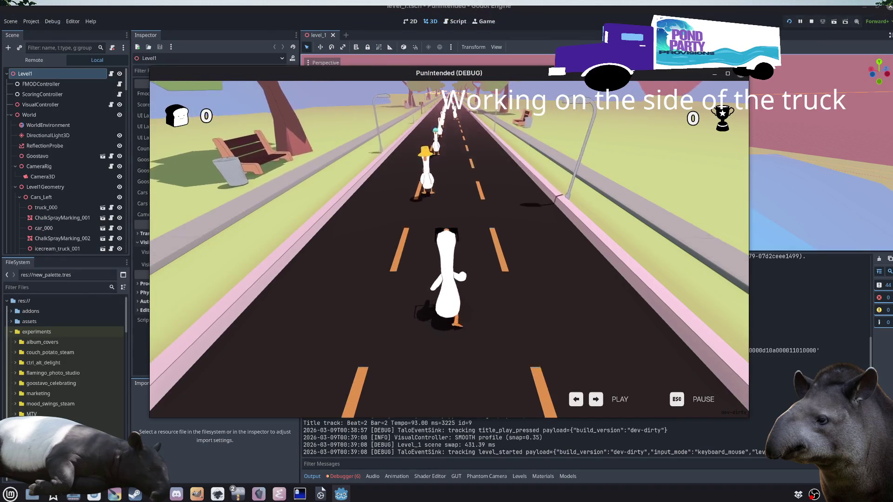
Step: Hit the Right and Left lane keys on each beat, lifting the score to 20447
key("Right")
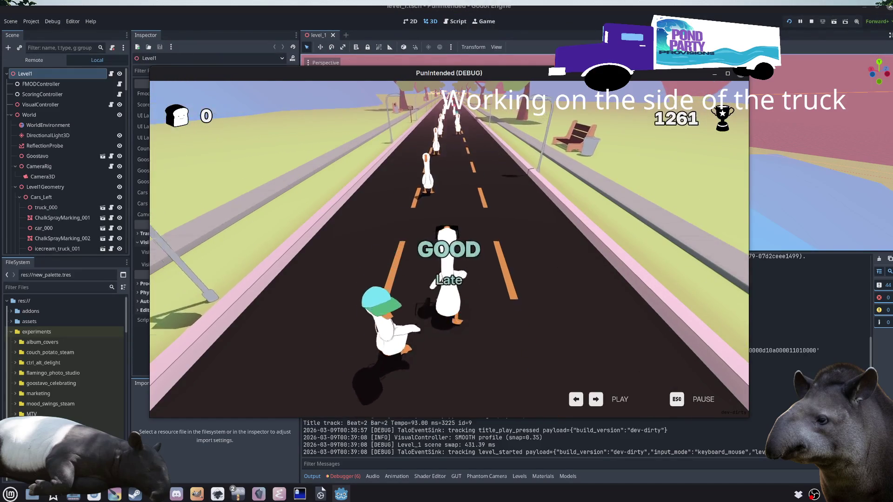
key("Right")
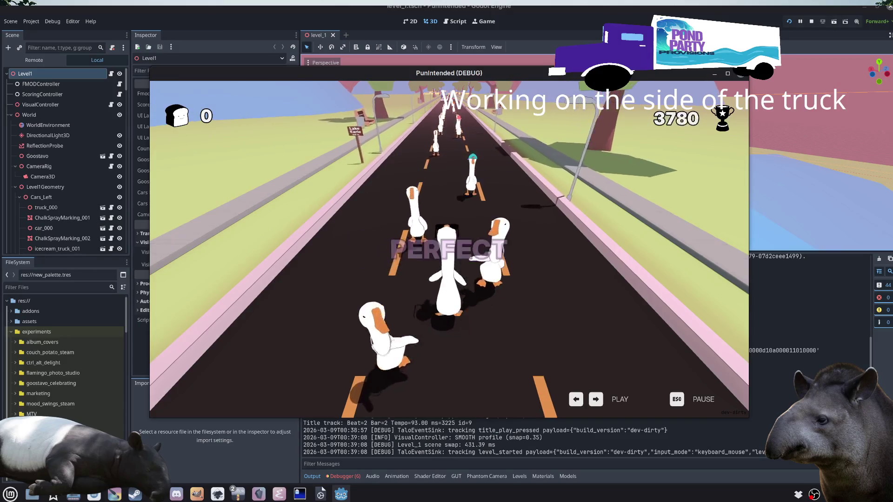
key("Right")
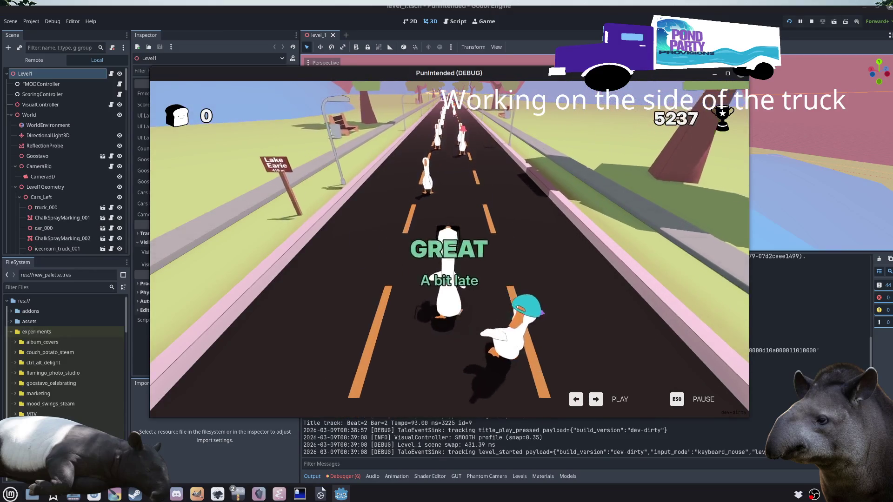
key("Right")
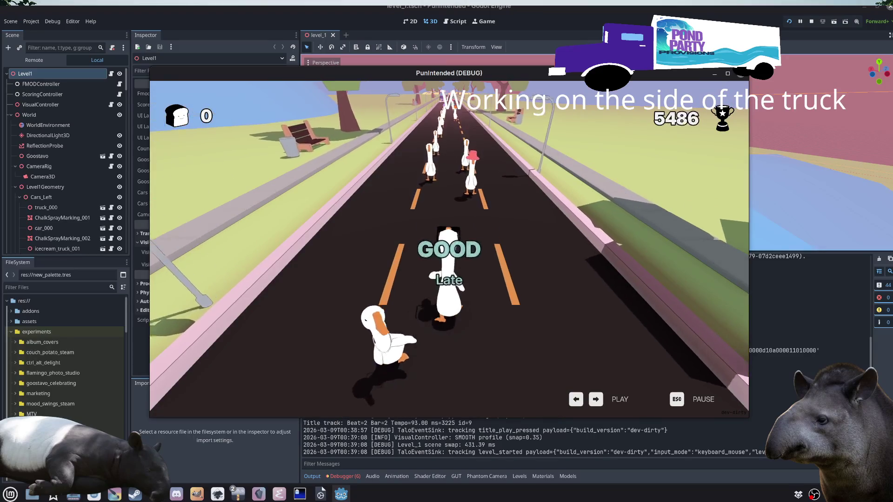
key("Right")
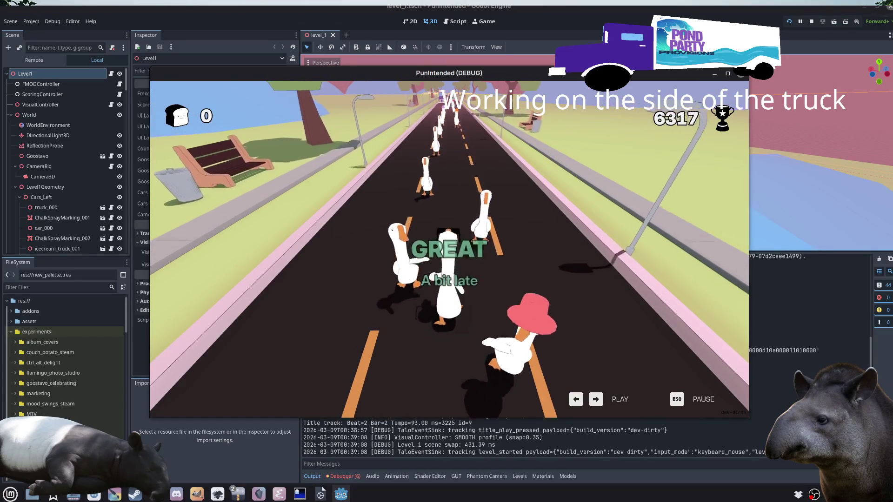
key("Right")
key("Right")
key("Right")
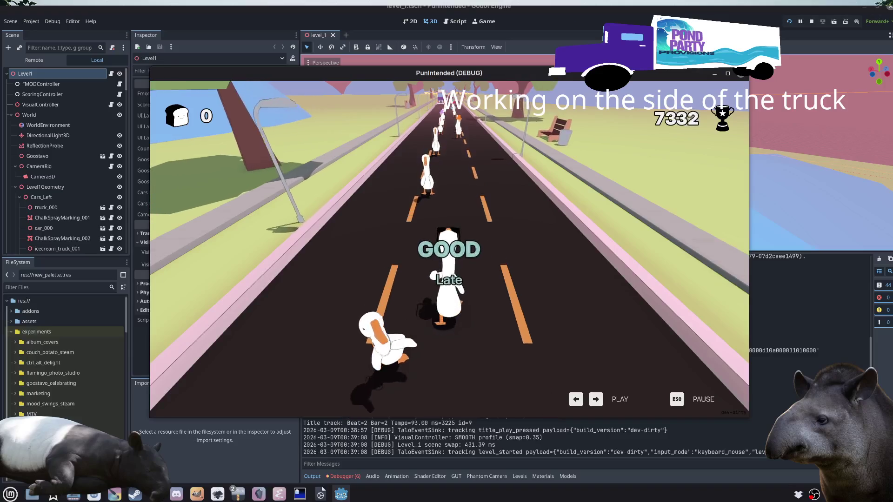
key("Right")
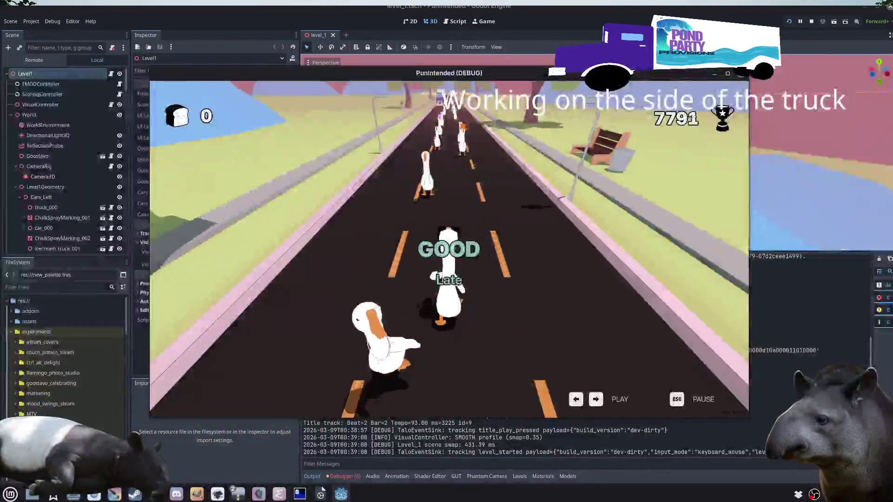
key("Right")
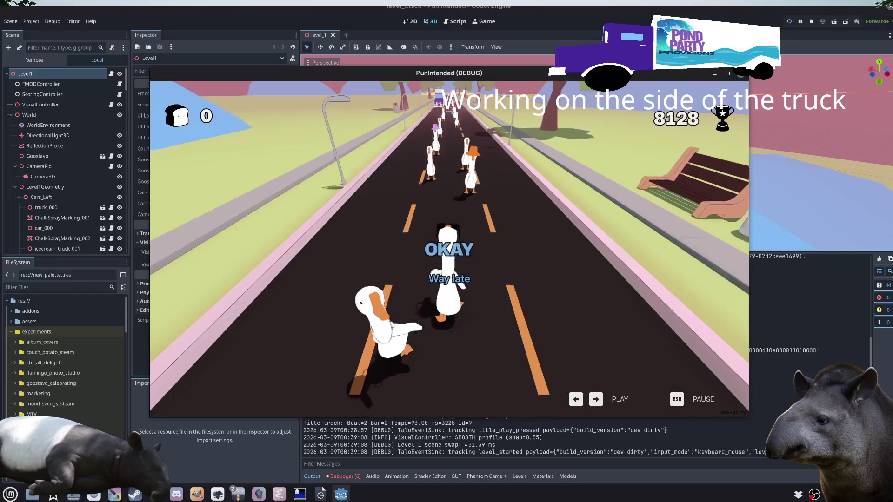
key("Right")
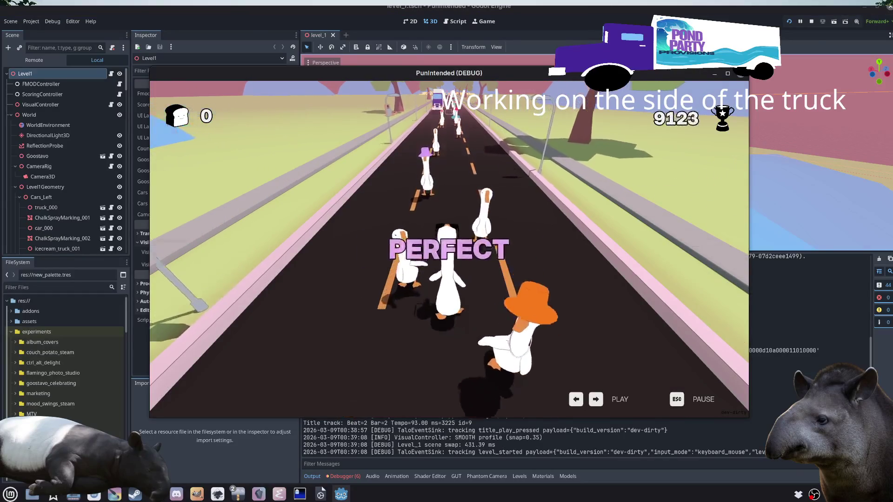
key("Right")
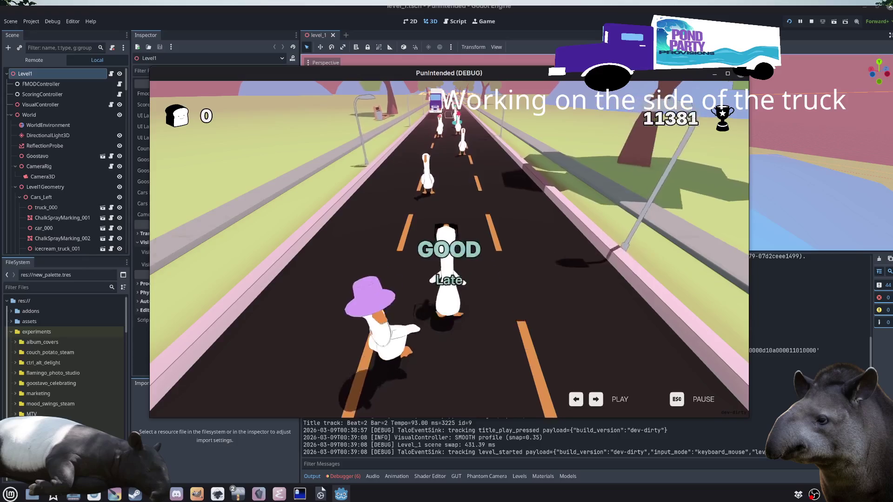
key("Right")
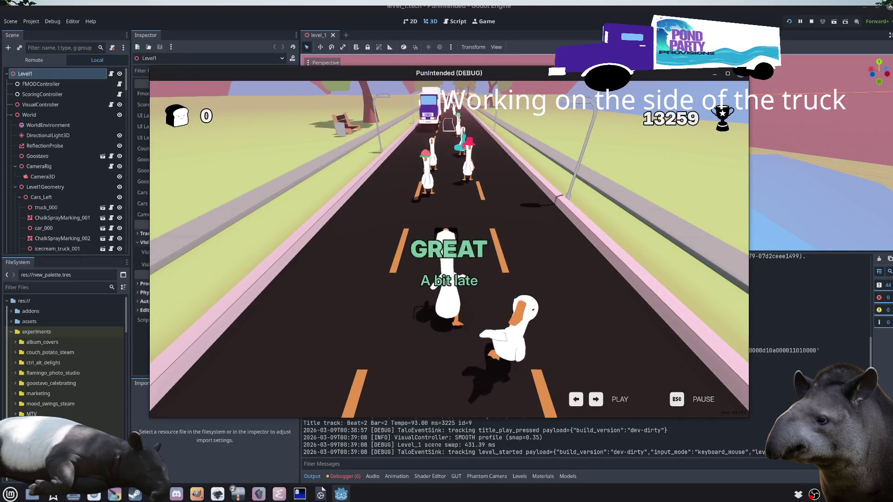
key("Right")
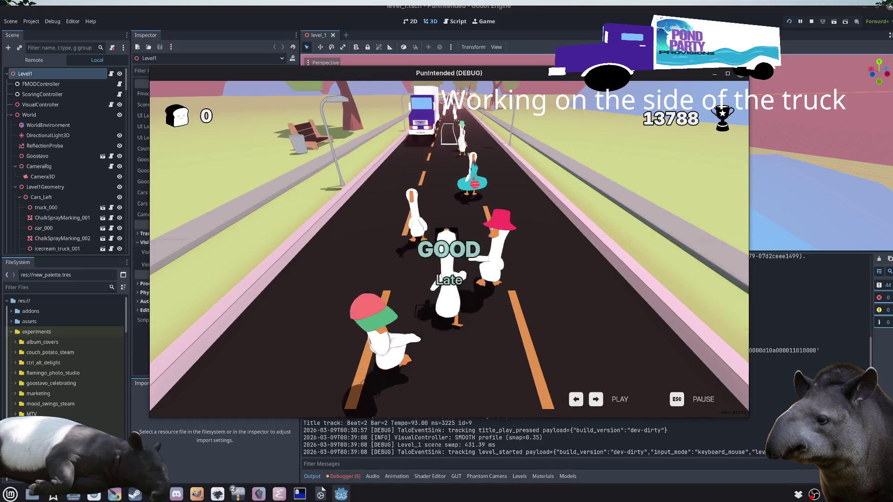
key("Right")
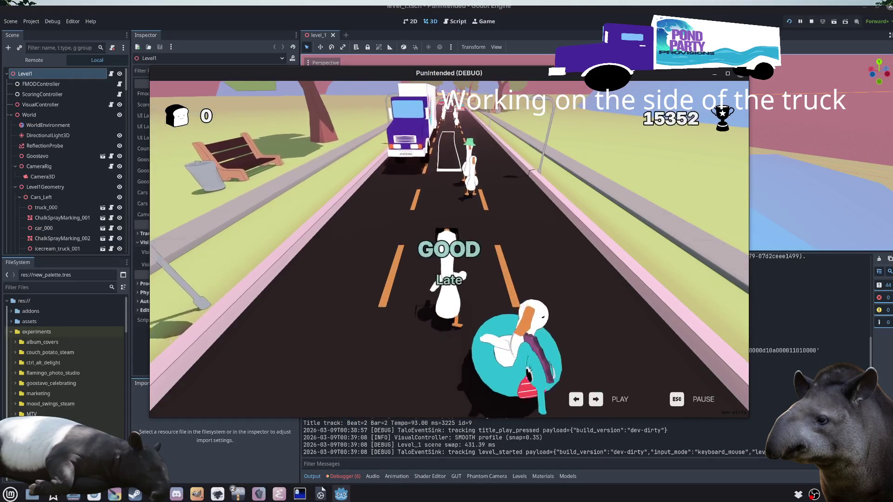
key("Right")
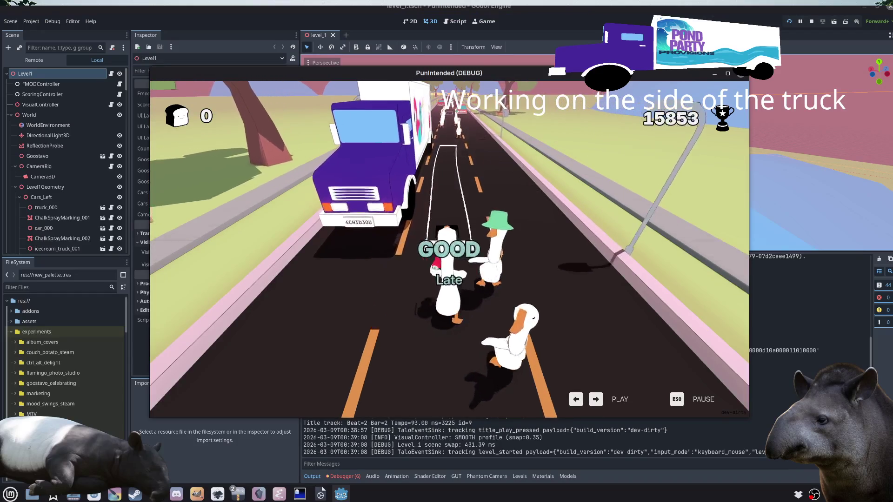
key("Right")
key("Right")
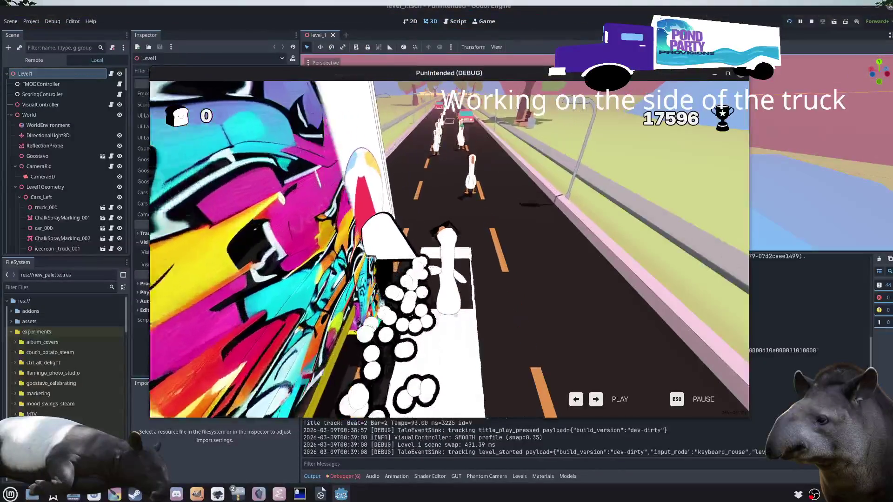
key("Right")
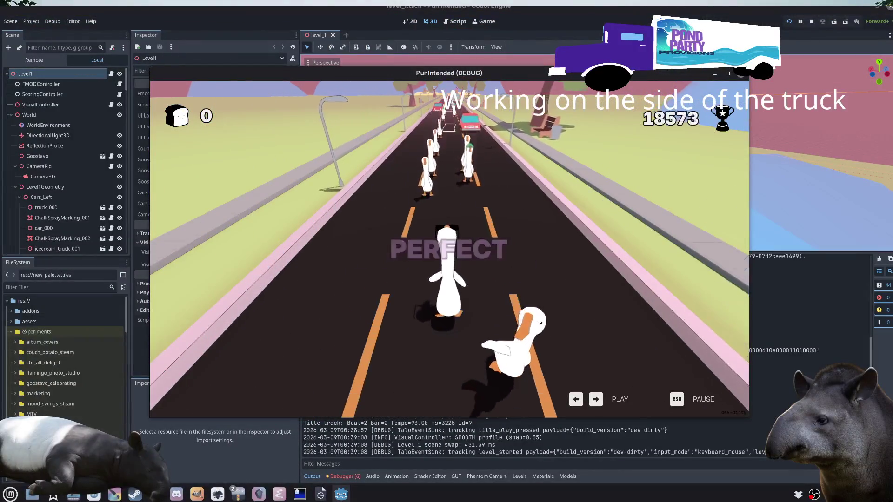
key("Left")
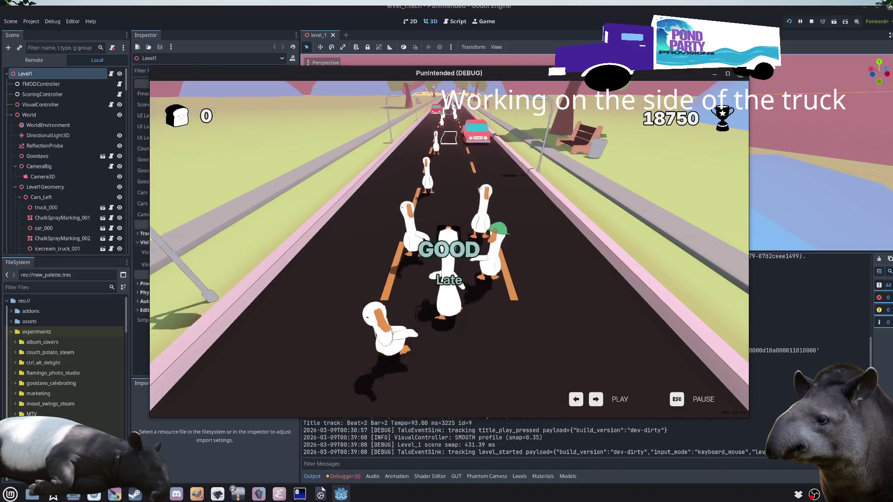
key("Right")
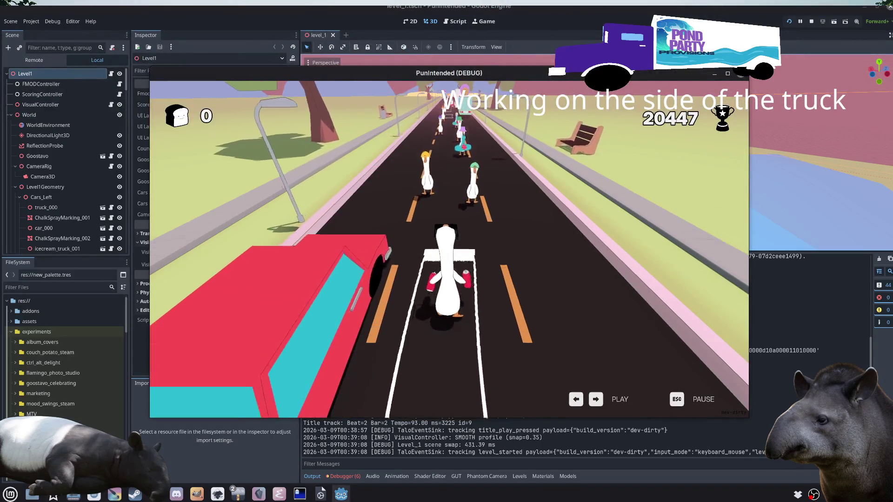
Step: Keep hitting beats, including truck graffiti sprays, until results show 57,034 points and 5 Slices
key("Right")
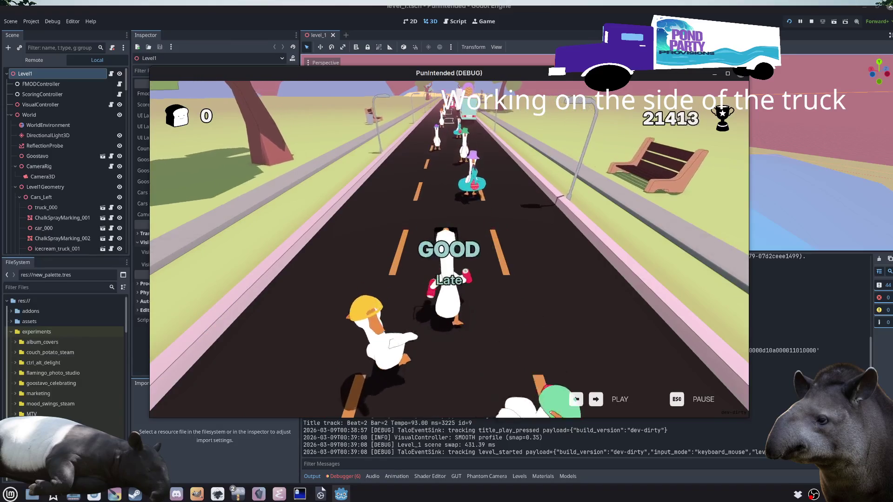
key("Left")
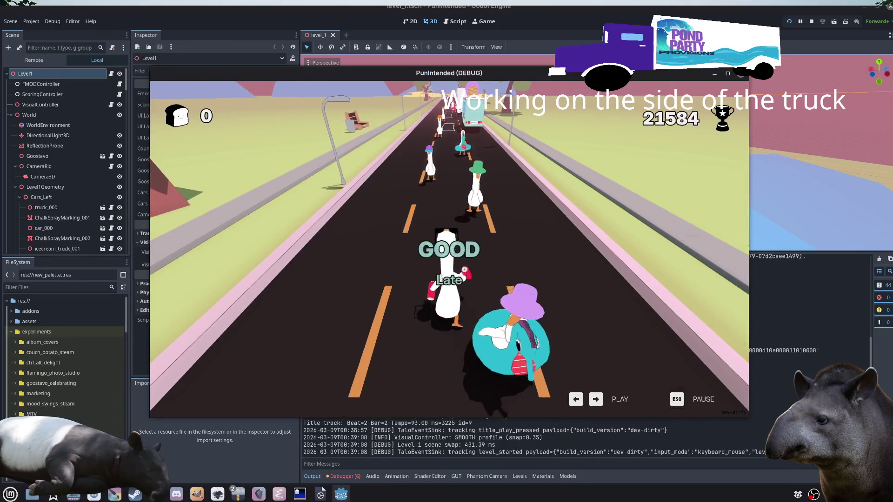
key("Right")
key("Right")
key("Right")
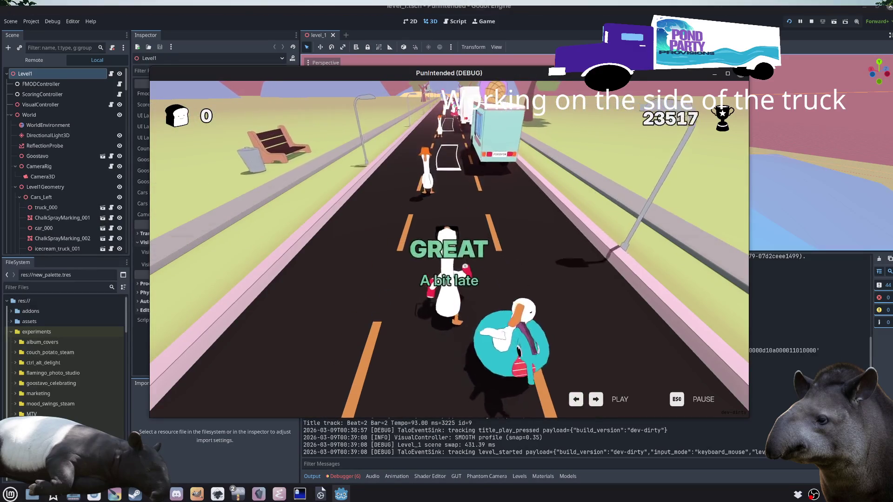
key("Right")
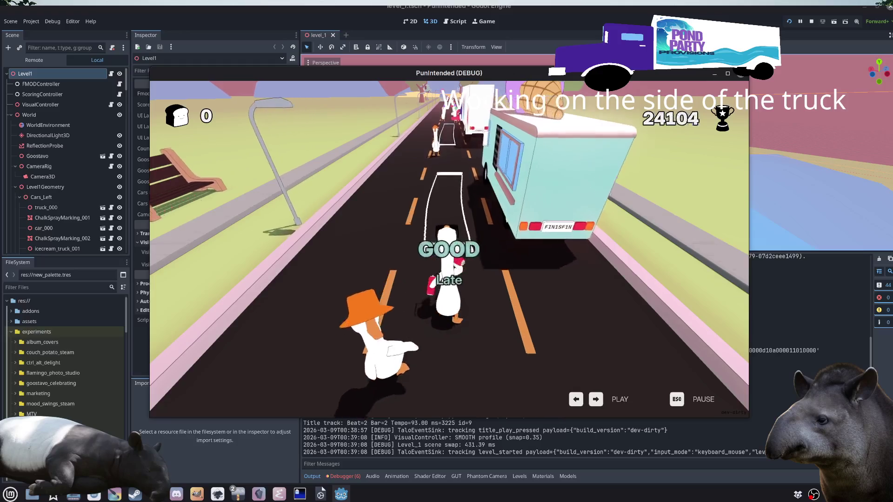
key("Right")
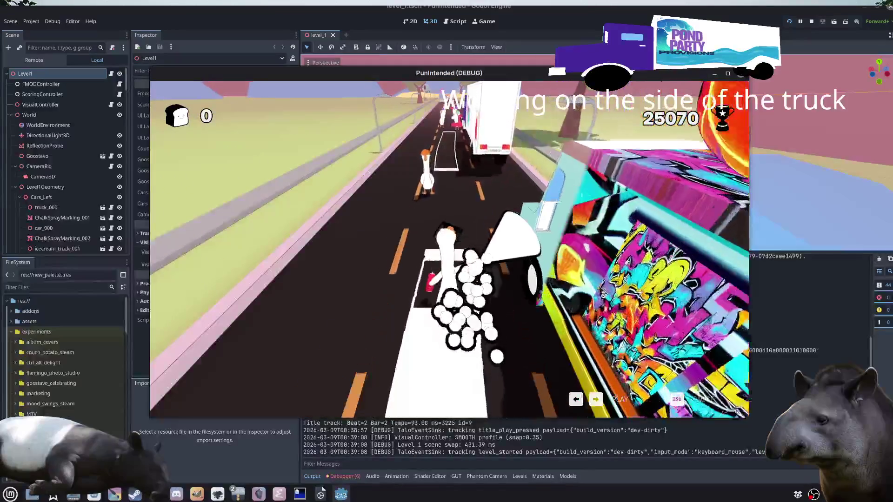
key("Right")
key("Right")
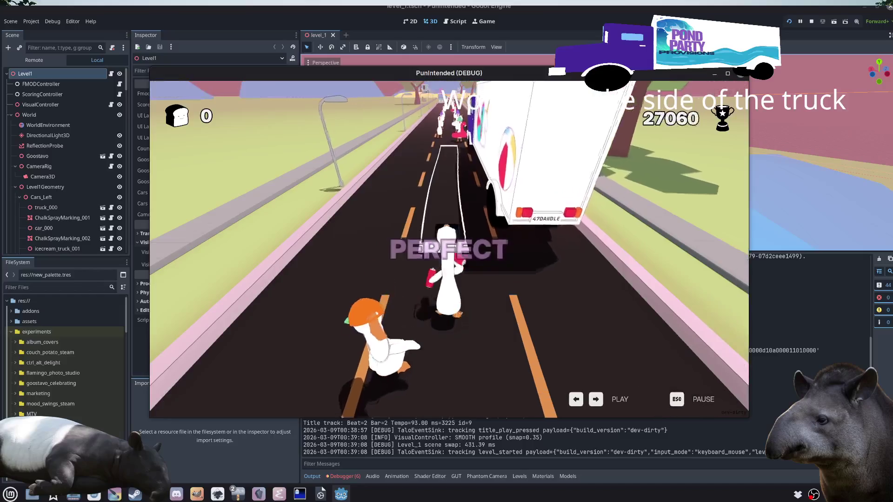
key("Right")
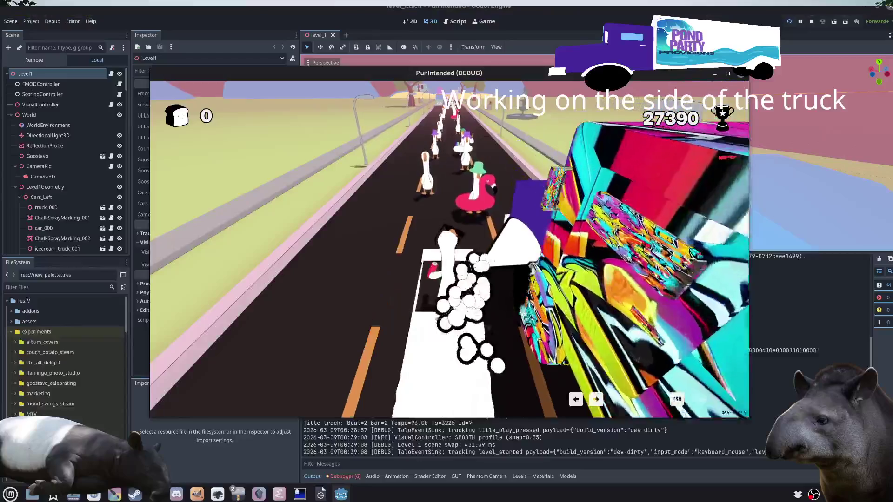
key("Right")
key("Right")
key("Right")
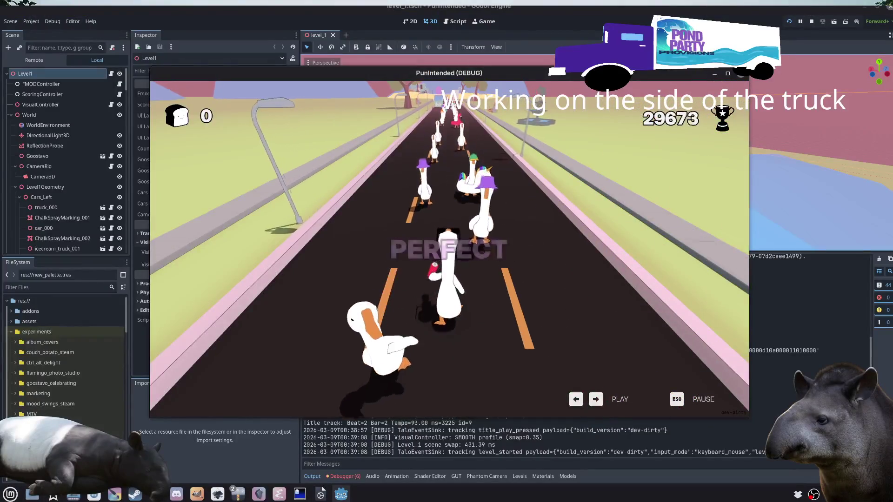
key("Right")
key("Right")
key("Right")
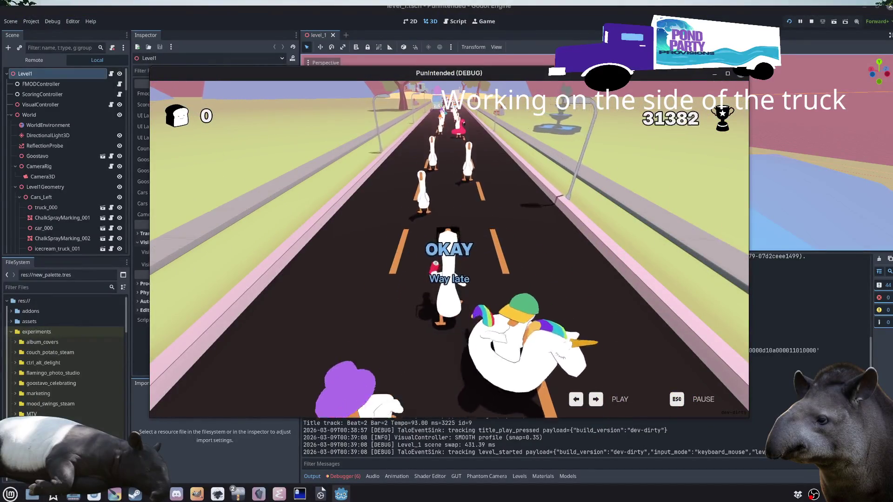
key("Right")
key("Right")
key("Right")
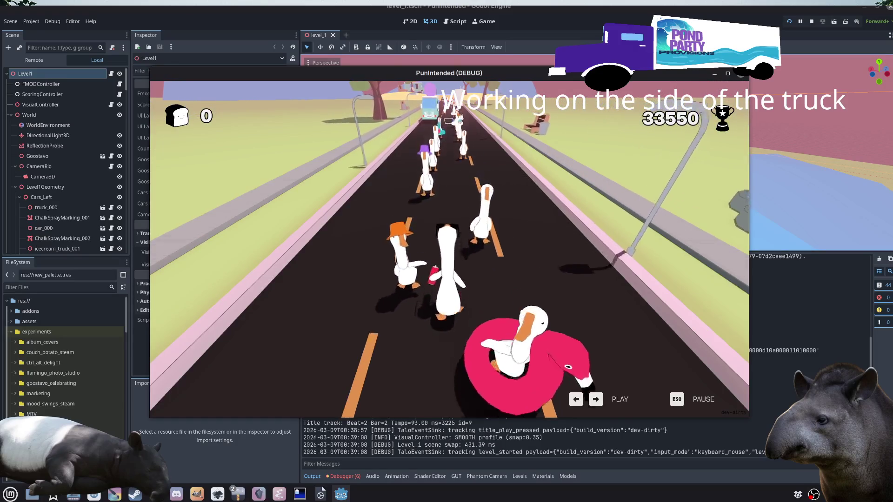
key("Right")
key("Right")
key("Right")
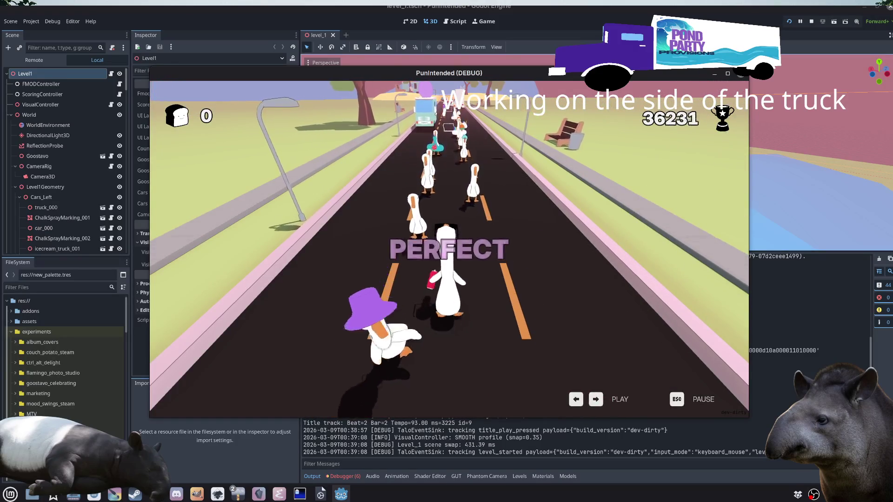
key("Right")
key("Right")
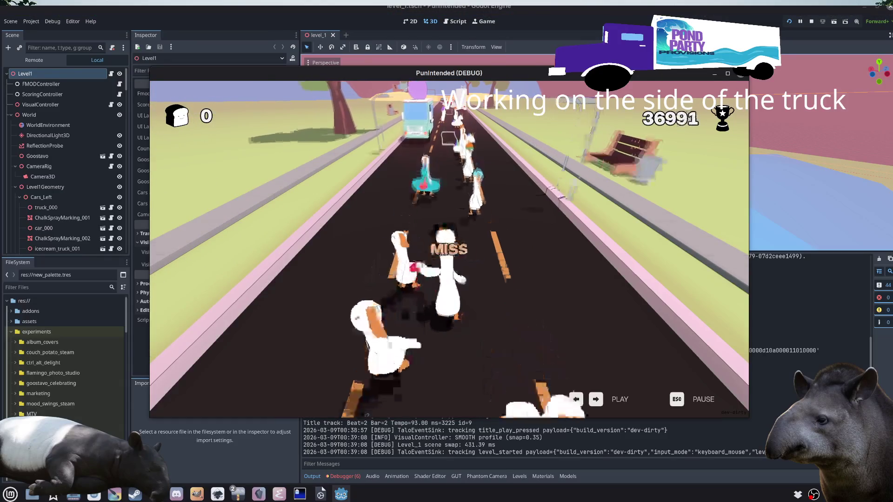
key("Right")
key("Right")
key("Right")
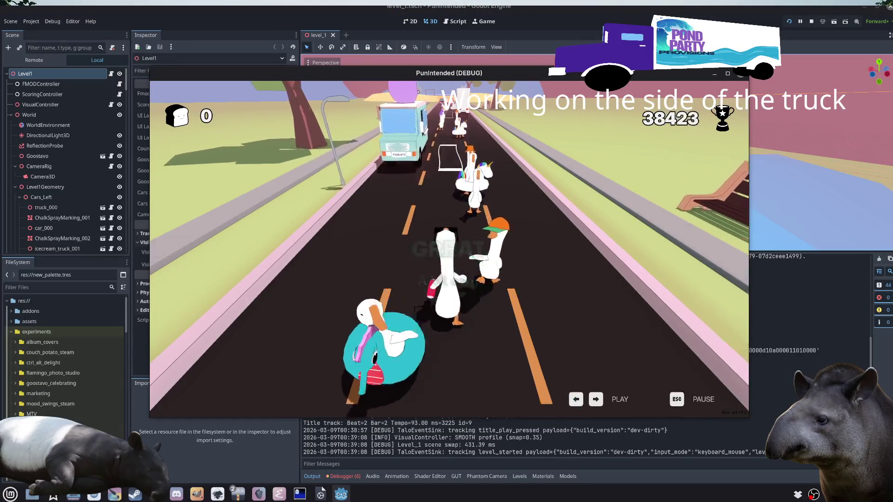
key("Right")
key("Right")
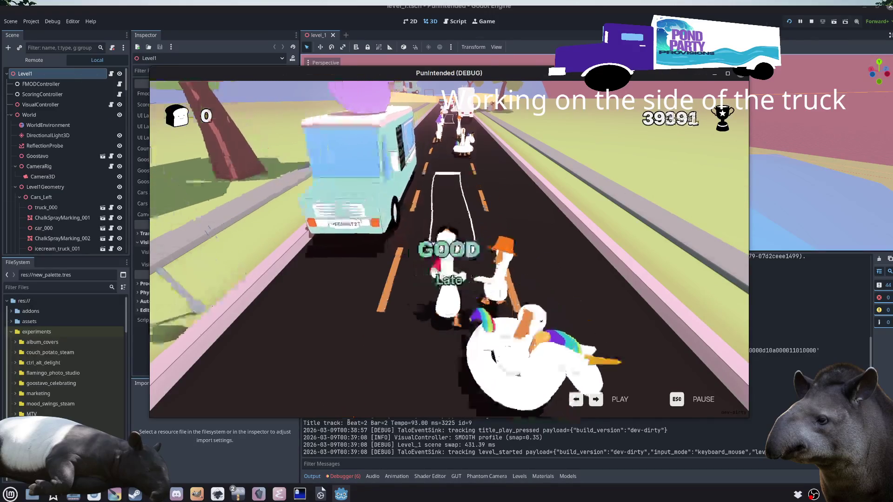
key("Right")
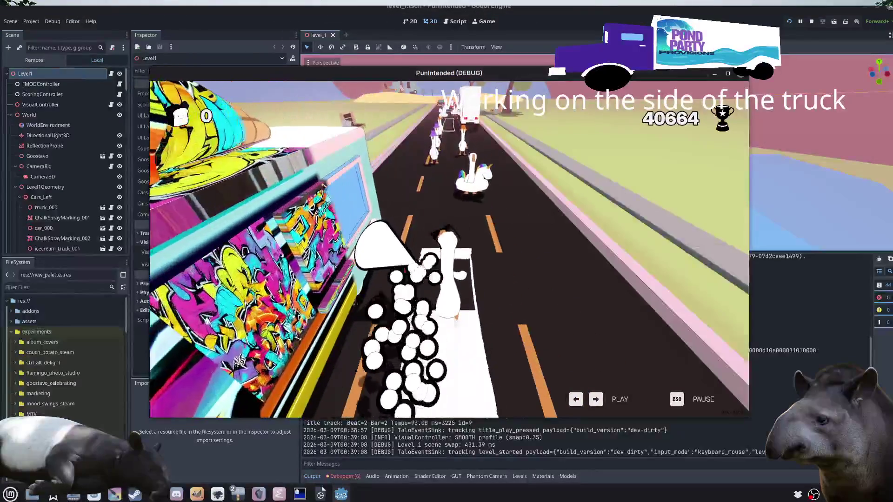
key("Right")
key("Right")
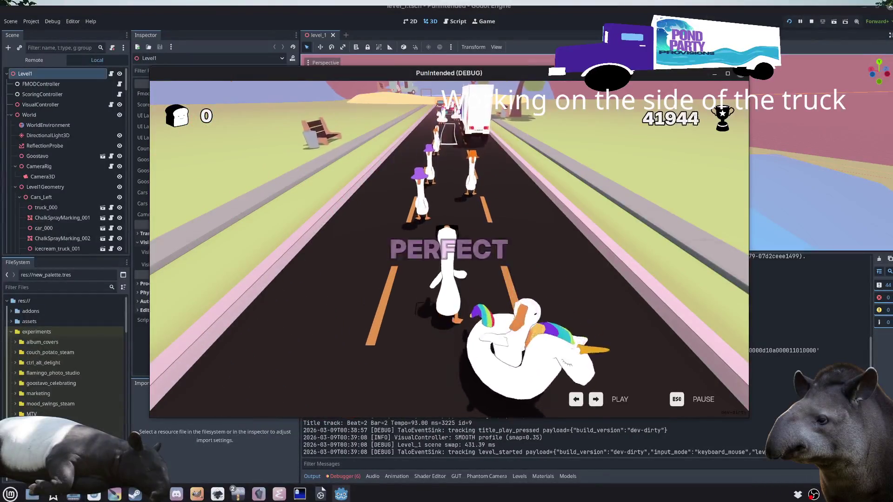
key("Right")
key("Right")
key("Right")
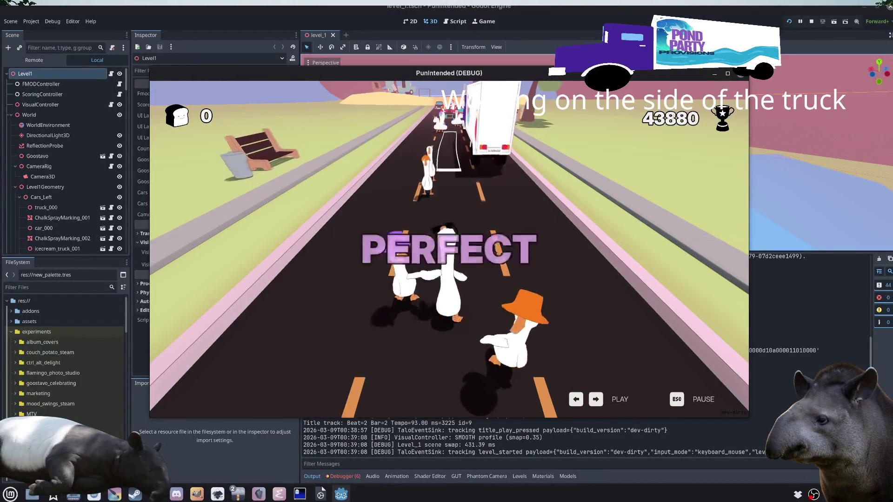
key("Right")
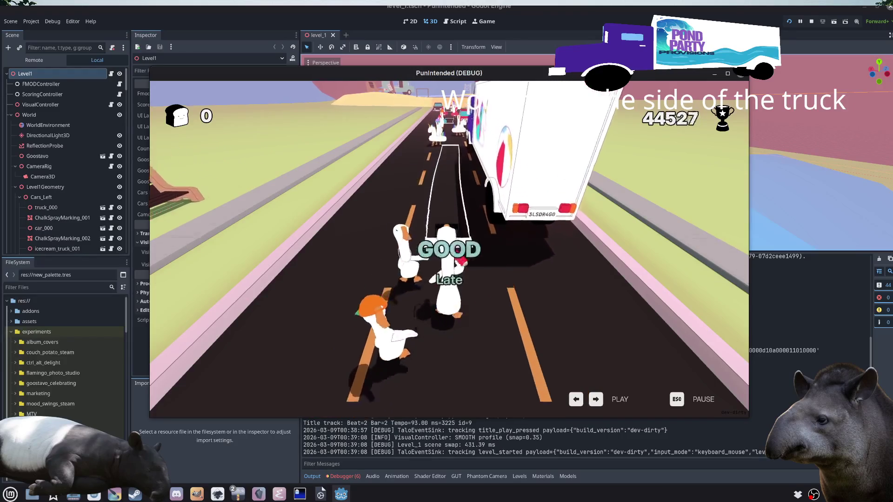
key("Right")
key("Right")
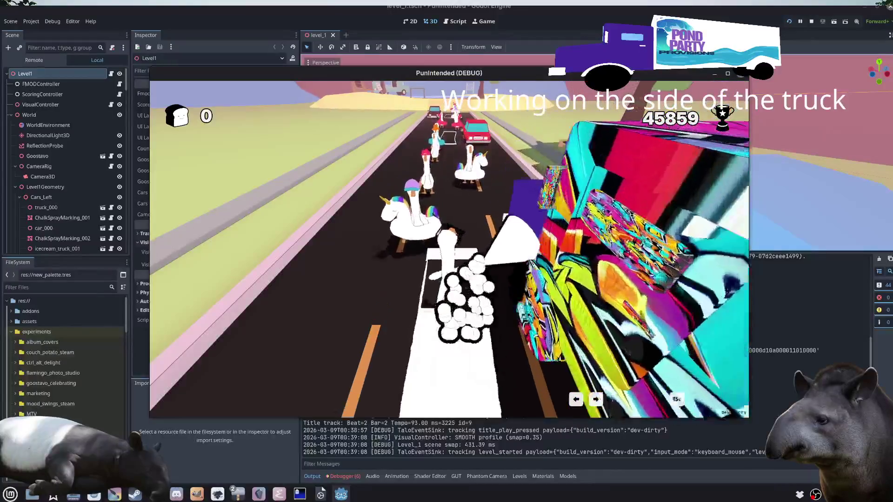
key("Right")
key("Right")
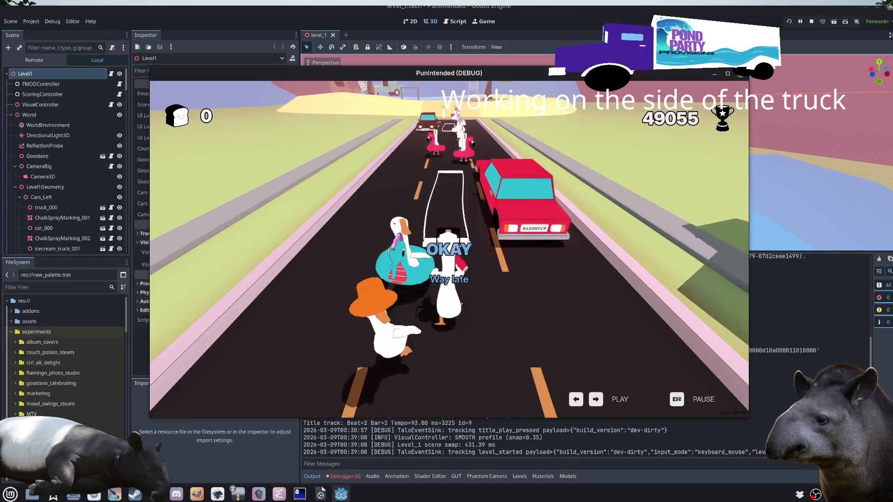
key("Right")
key("Right")
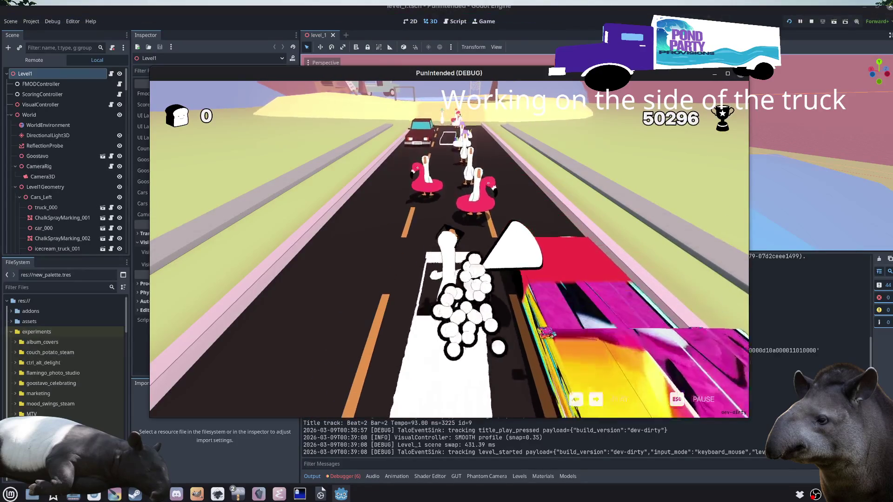
key("Right")
key("Right")
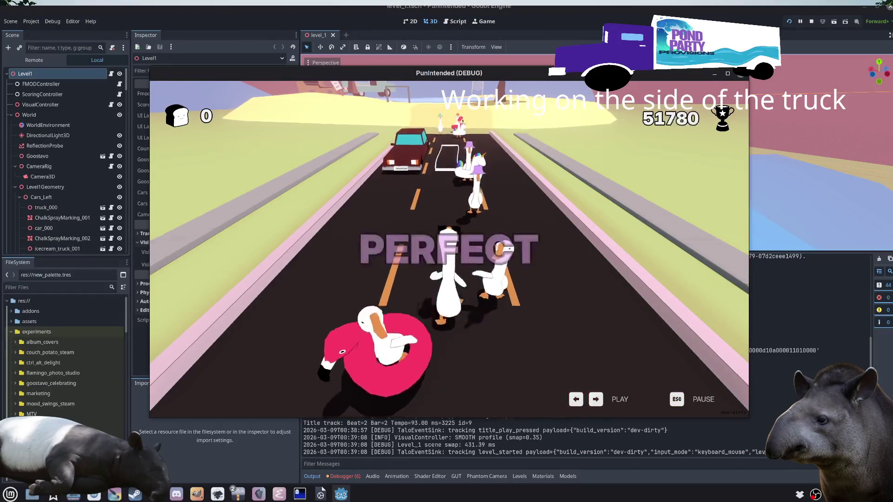
key("Right")
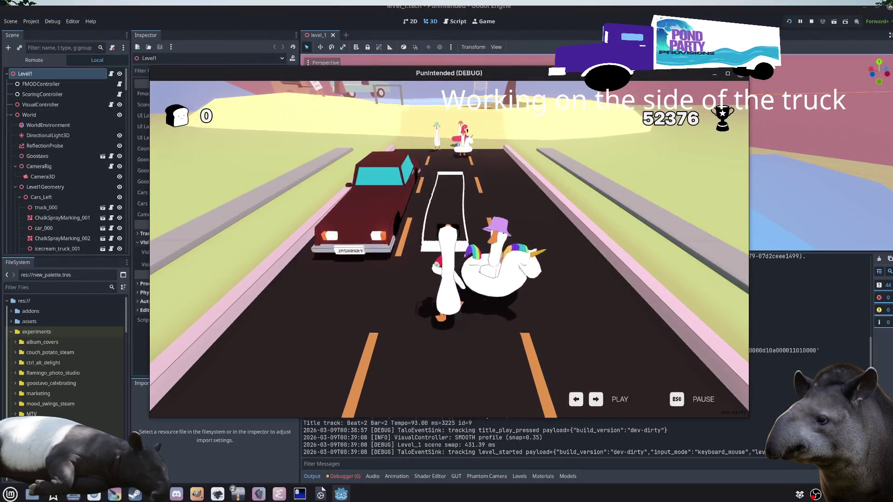
key("Right")
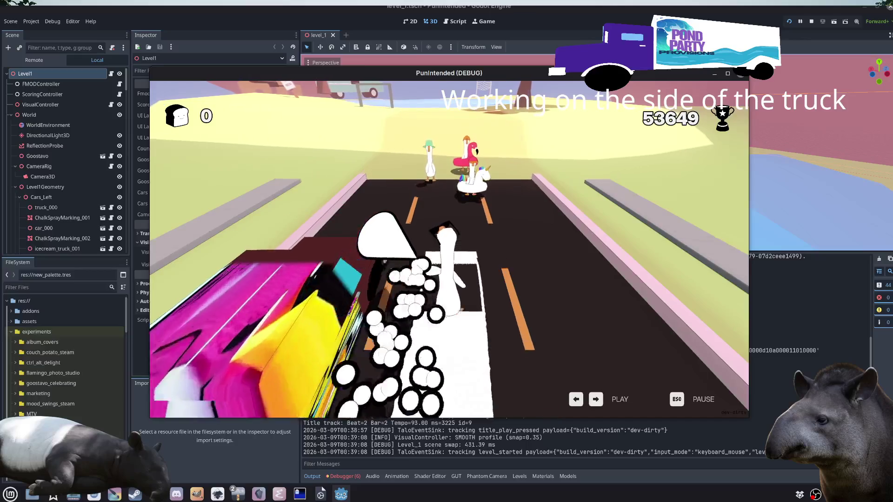
key("Right")
key("Right")
key("Right")
key("Right")
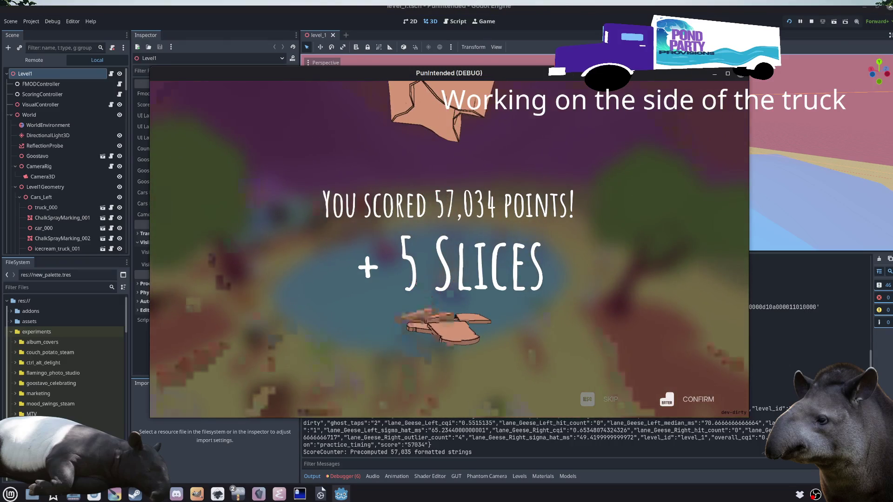
Step: Dismiss the level results and open the Charts table in the music Store
key("Return")
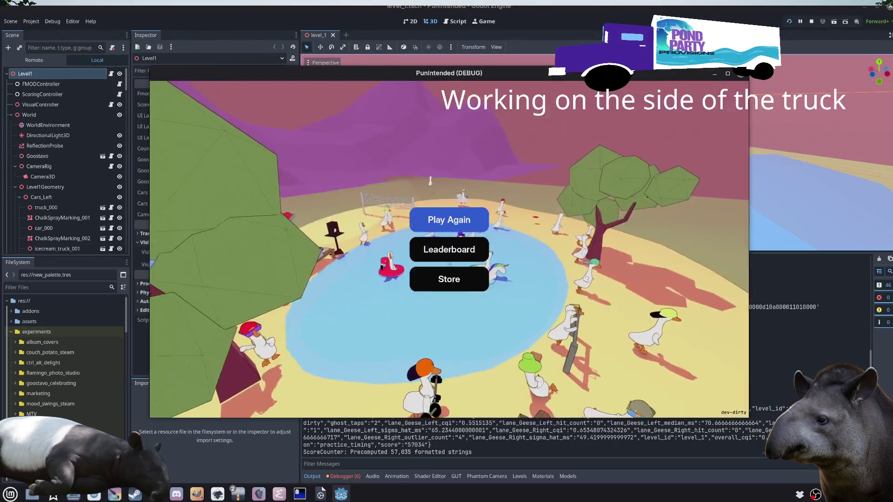
key("Down")
key("Down")
key("Return")
key("Left")
key("Left")
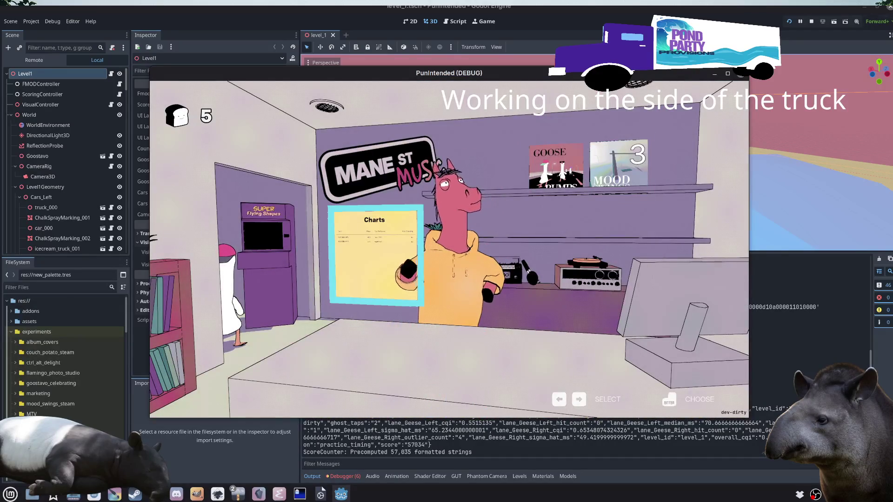
key("Return")
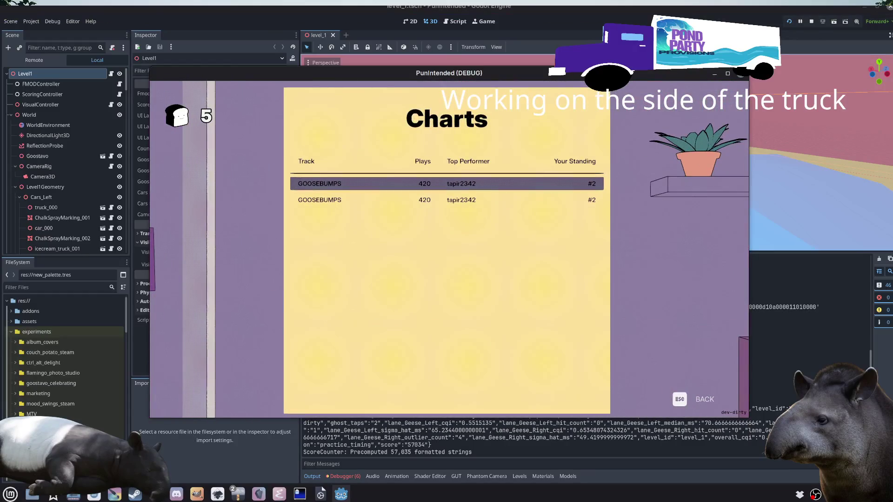
Step: Browse the two GOOSEBUMPS chart rows, go back to the shop, and stop the game
key("Down")
key("Up")
key("Down")
key("Up")
key("Down")
key("Up")
key("Down")
key("Up")
key("Down")
key("Up")
key("Down")
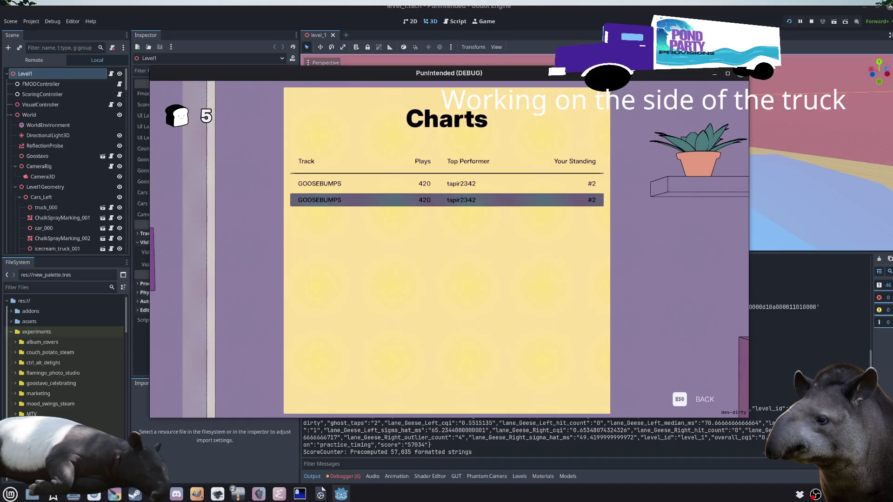
key("Up")
key("Down")
key("Up")
key("Down")
key("Up")
key("Down")
key("Up")
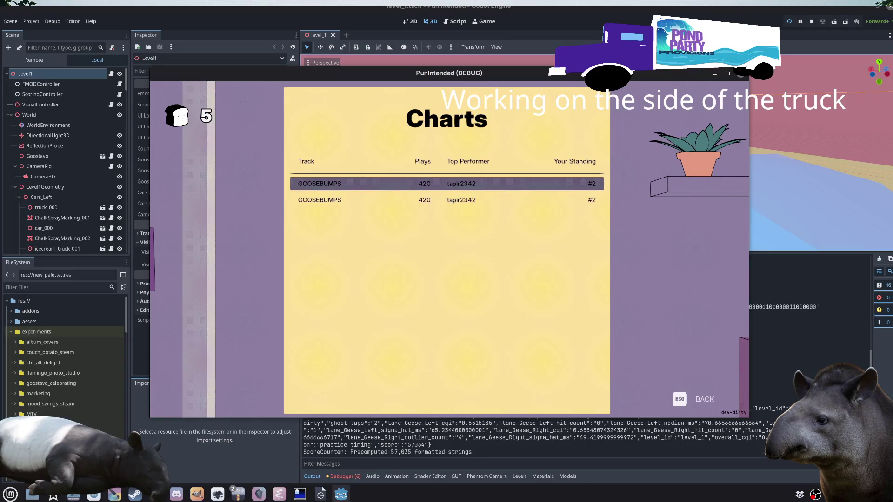
key("Escape")
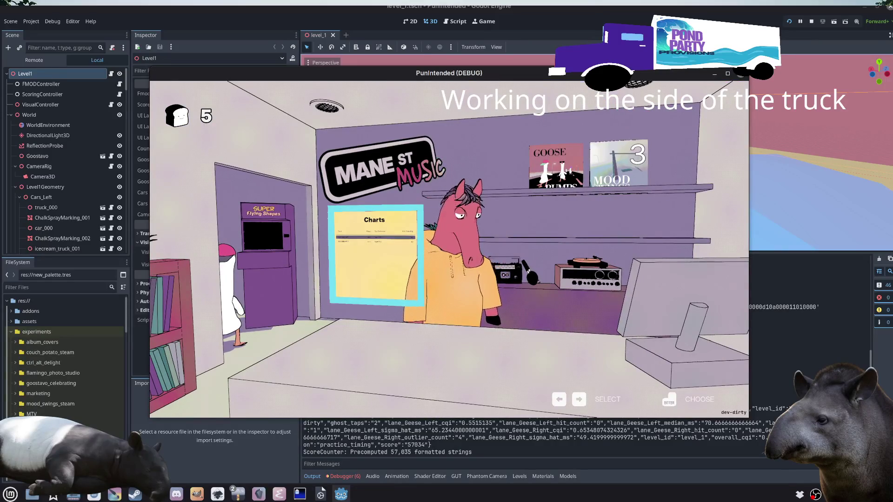
key("F8")
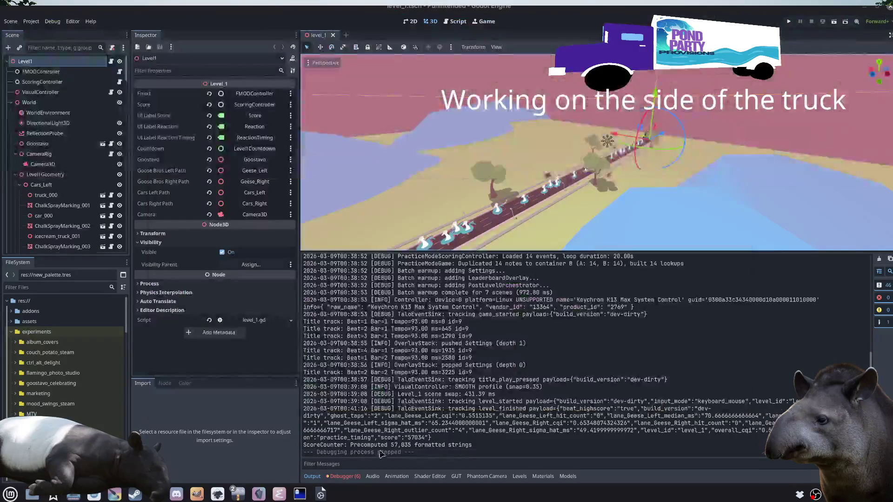
Step: Check git status and move the PunIntended screenshot files to $HOME/Desktop/
left_click(300, 494)
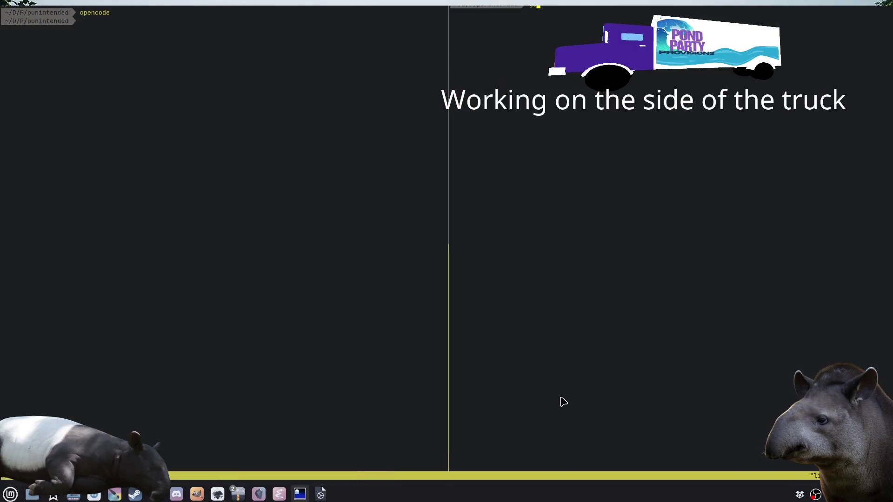
type("st")
key("Return")
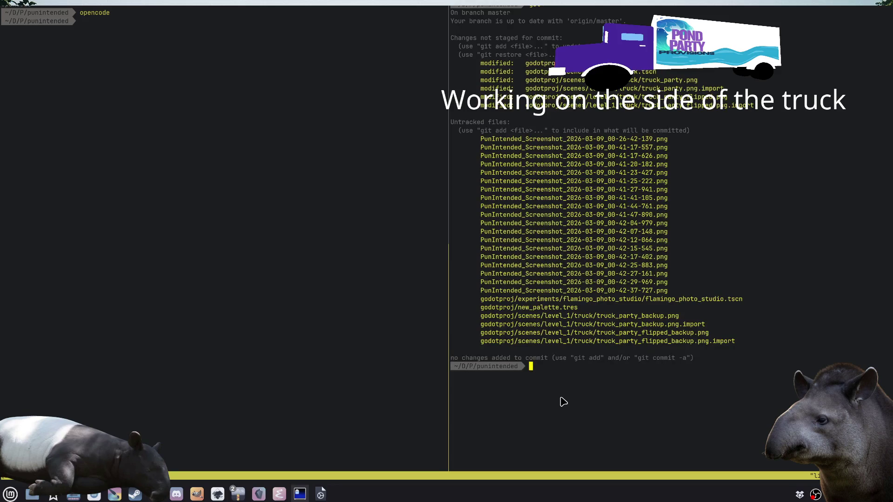
type("rm")
key("BackSpace")
key("BackSpace")
key("BackSpace")
type("mv PUsus")
key("Tab")
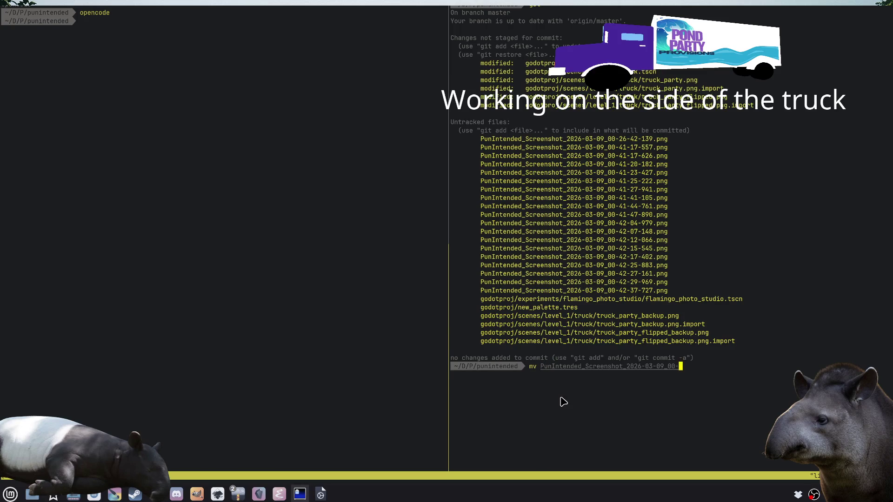
type("* $HOME/Desktop/")
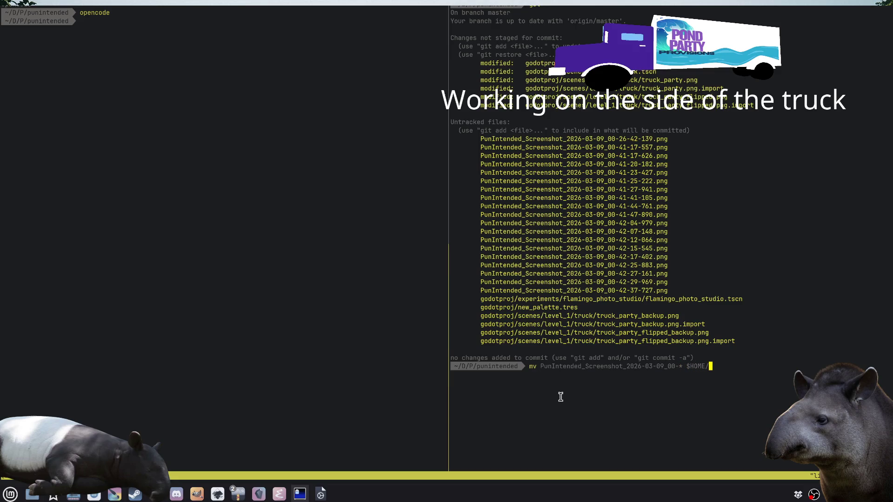
key("Return")
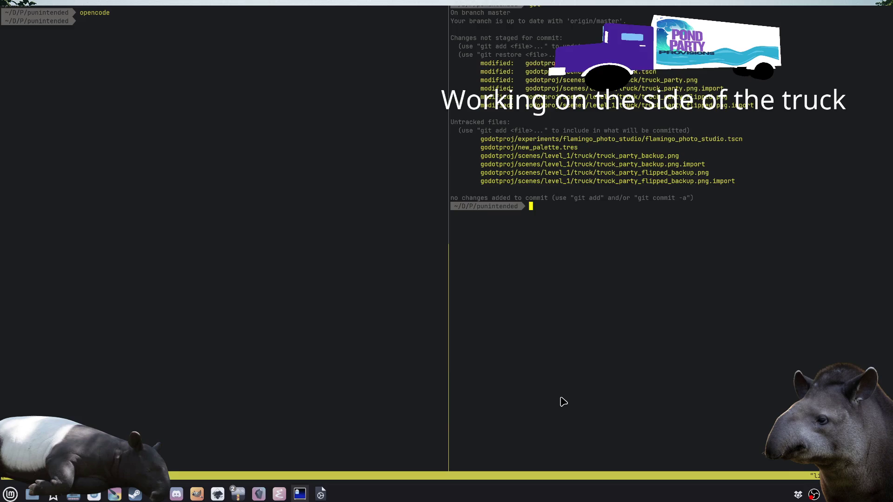
Step: Delete the *_backup* files in the project and stage all changes with ga
type("rm ")
type("otproj/**/*_backup*")
key("Return")
key("Return")
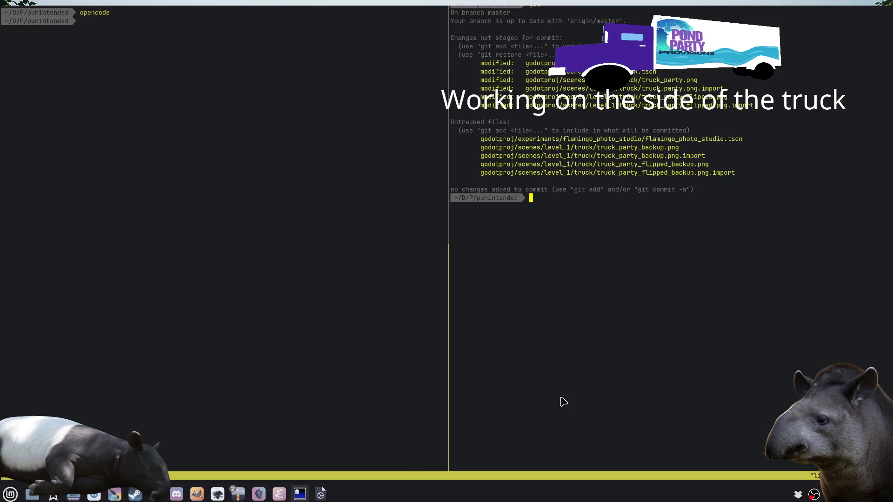
type("ga .")
key("Return")
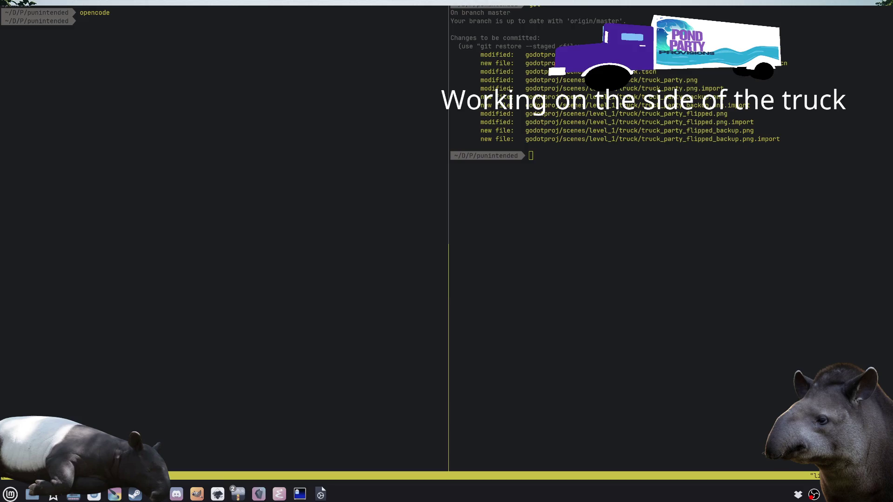
Step: Check oxipng's usage and change into godotproj/scenes/level_1/truck
left_click(741, 401)
type("oxipng")
key("Return")
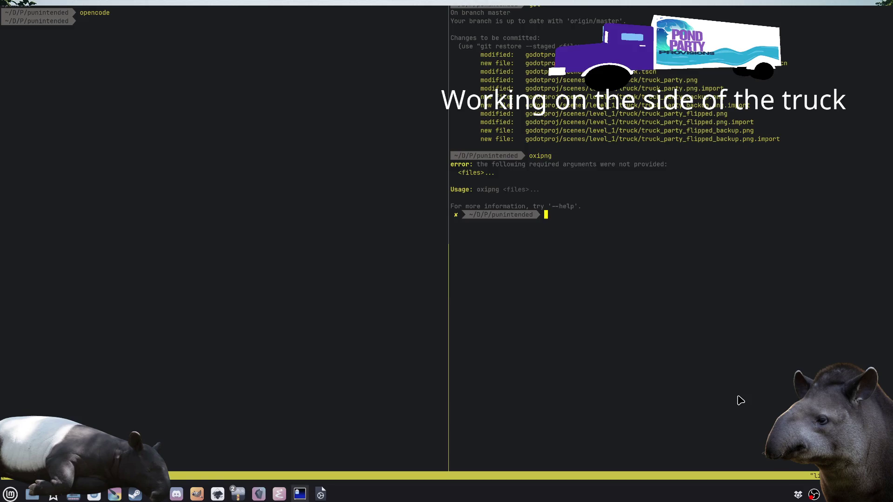
type("cdg")
key("Tab")
type("se")
key("Tab")
type("cenes/le")
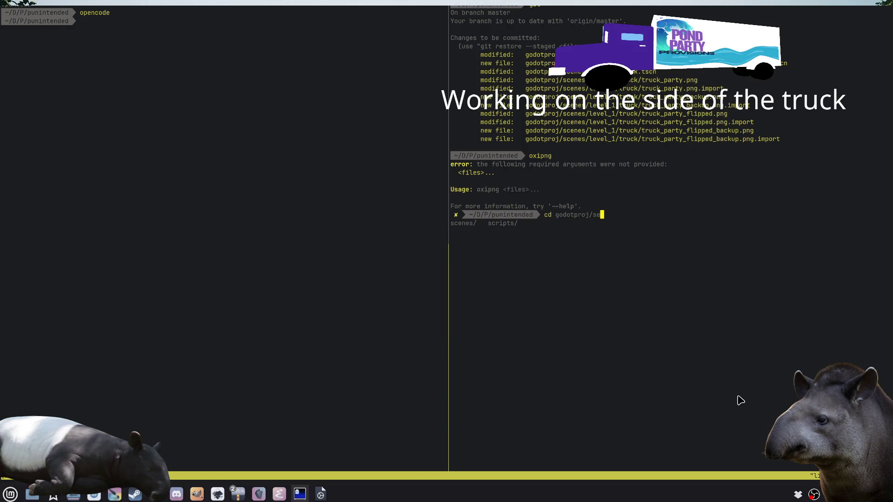
key("Tab")
key("Tab")
key("Tab")
type("truck")
key("Return")
Step: Losslessly compress all truck PNGs with oxipng *.png and compare file sizes before and after
type("ll")
key("Return")
type("oxipng *.png")
key("Return")
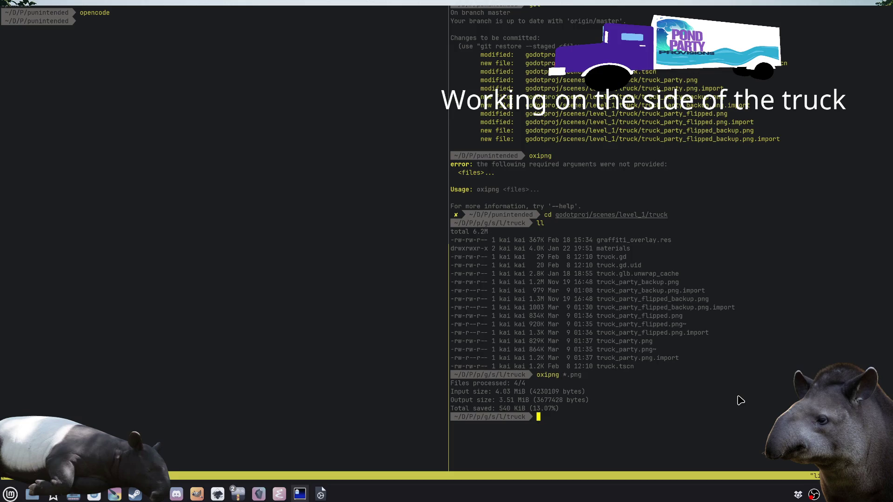
type("ll")
key("Return")
Step: Clear the terminal and review the repository status with gst
key("ctrl+l")
type("gst")
key("Return")
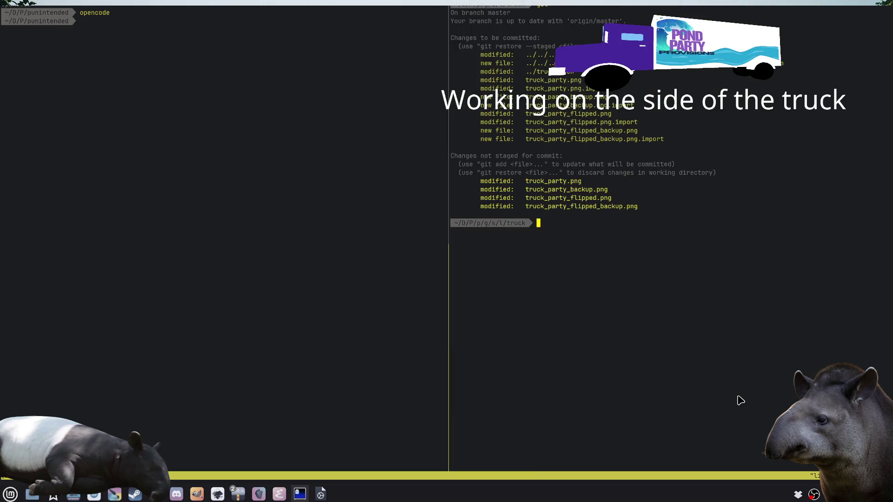
type("ga .")
key("BackSpace")
key("BackSpace")
key("BackSpace")
Step: Go up four folders to the repository root and begin the commit 'Existing-version of truck sides'
type("cd ..")
key("Return")
type("cd ..")
key("Return")
type("cd ..")
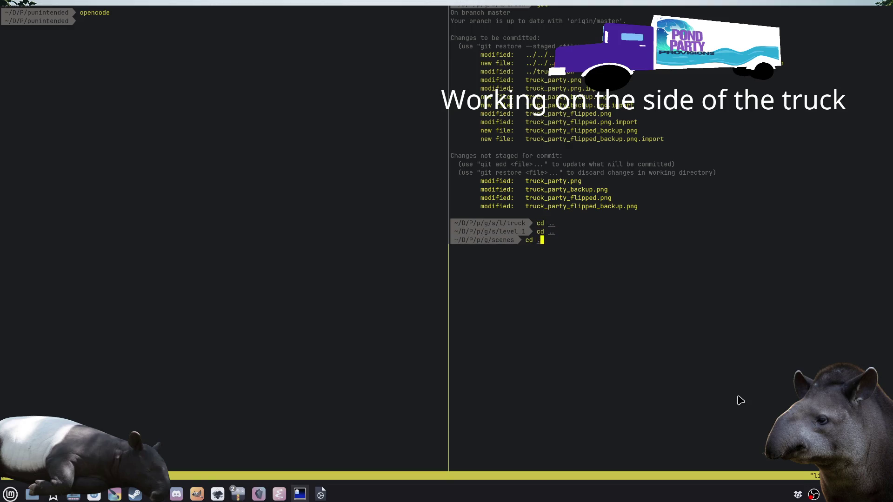
key("Return")
type("cd ..")
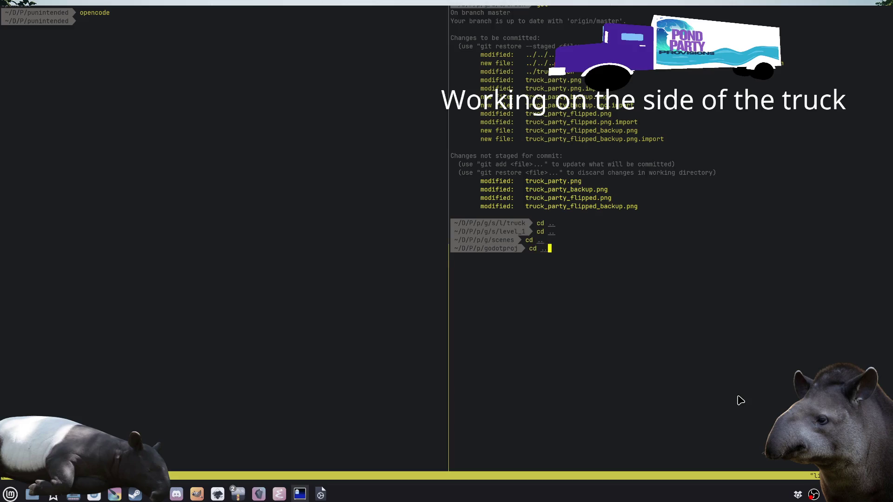
key("Return")
type("gc -m \"")
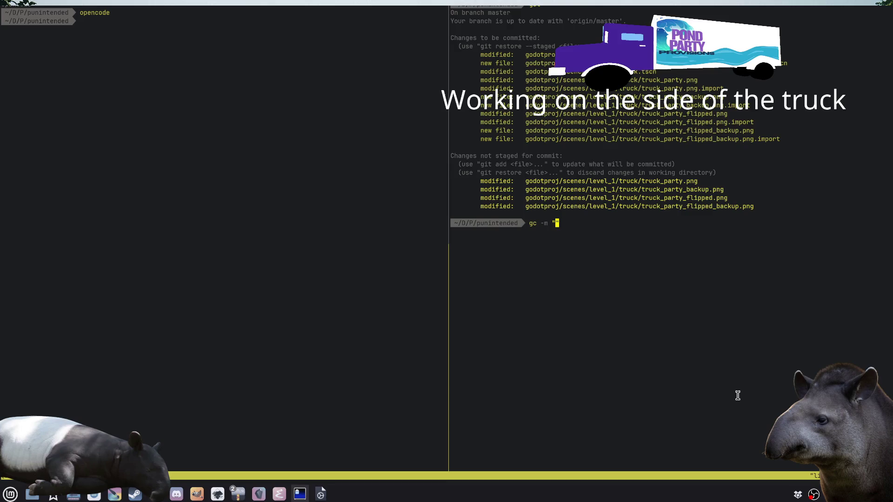
type("Exi")
type("sting-version")
type(" of truck ")
type("sides")
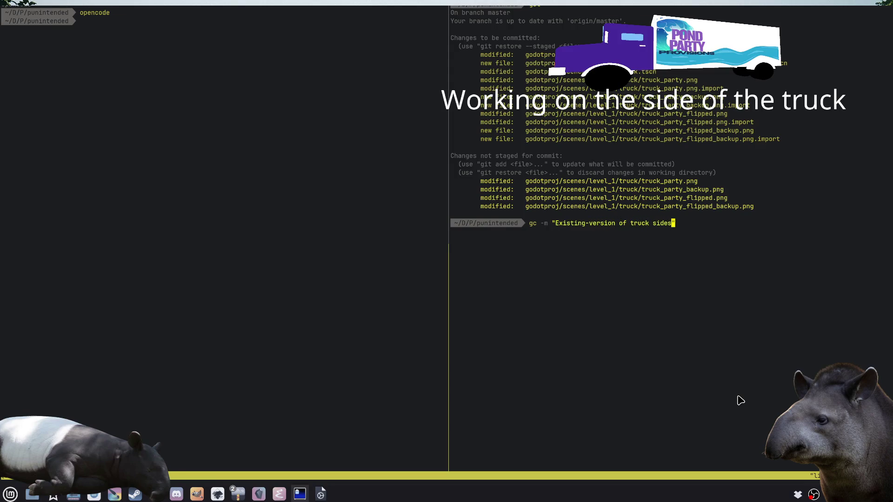
Step: Commit the truck sides, try pushing, then pull the newer remote changes
key("Return")
type("git push")
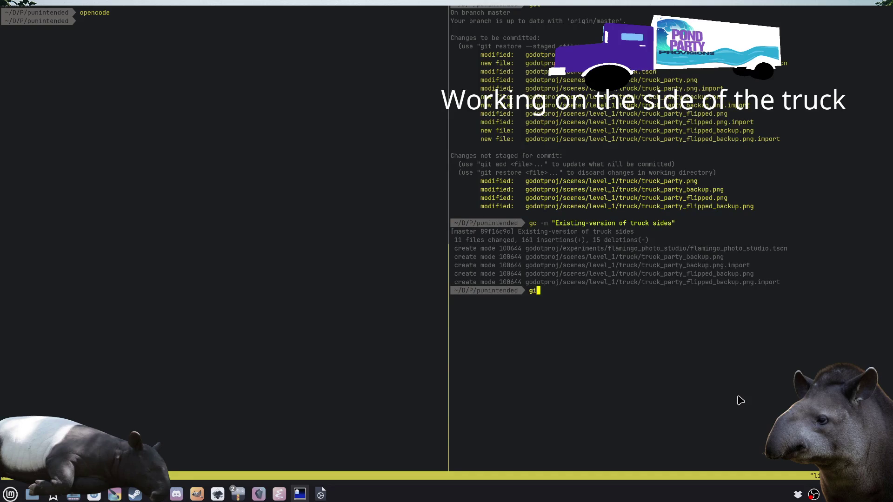
key("Return")
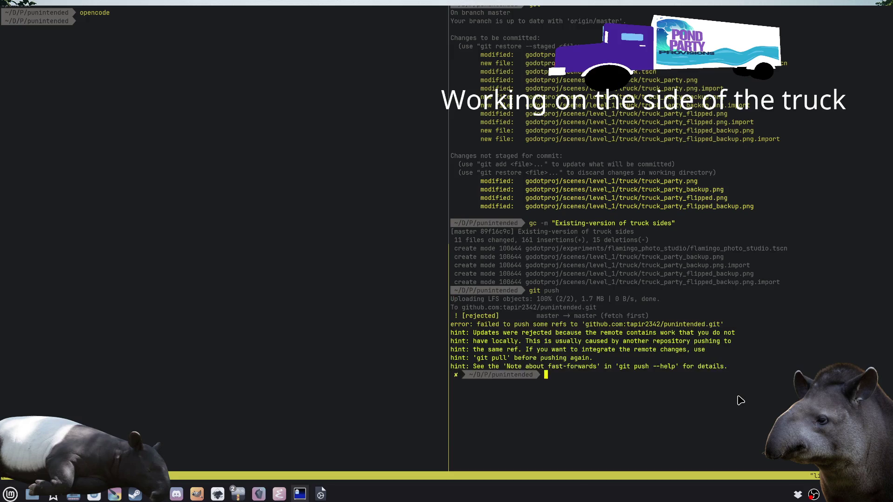
type("git pull")
key("Return")
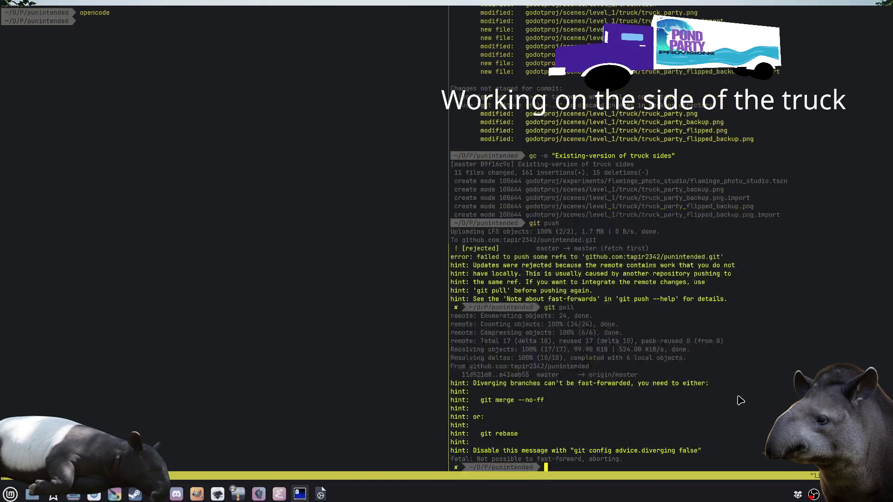
Step: Merge the remote branch with git merge --no-ff, save the message with :wq, and push again
type("git merge --")
type("no-ff")
key("Return")
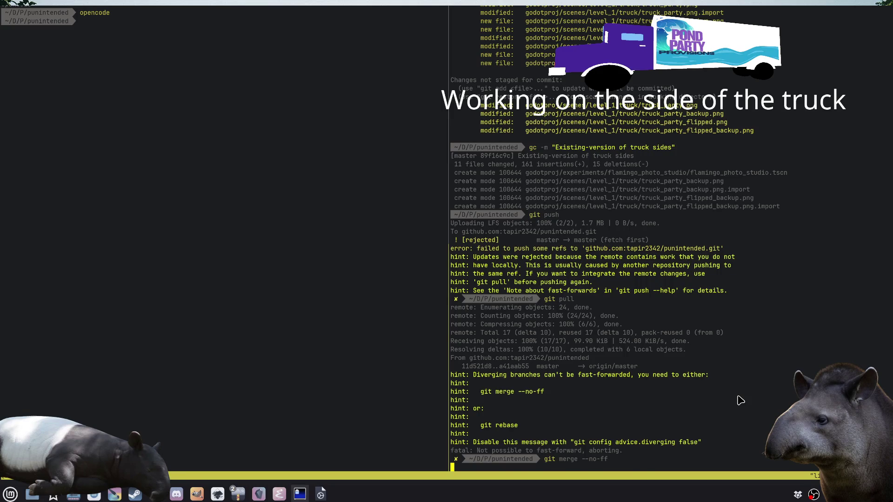
type(":wq")
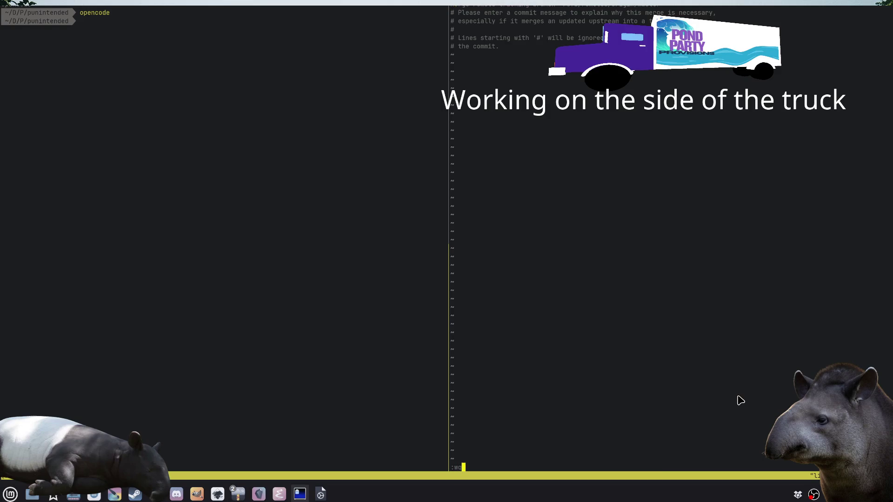
key("Return")
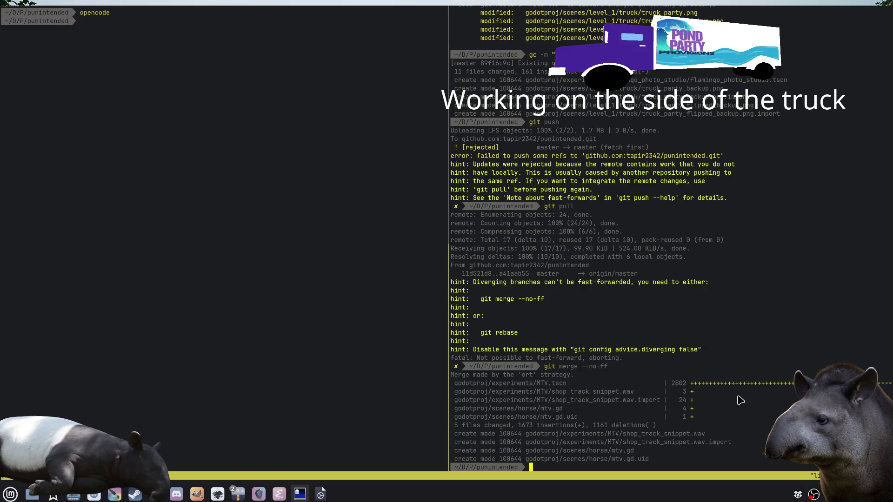
type("git push")
key("Return")
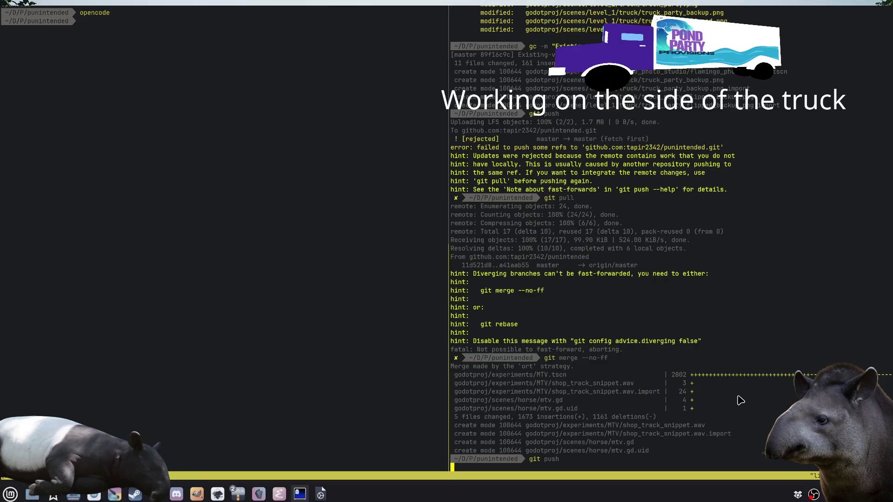
left_click(322, 493)
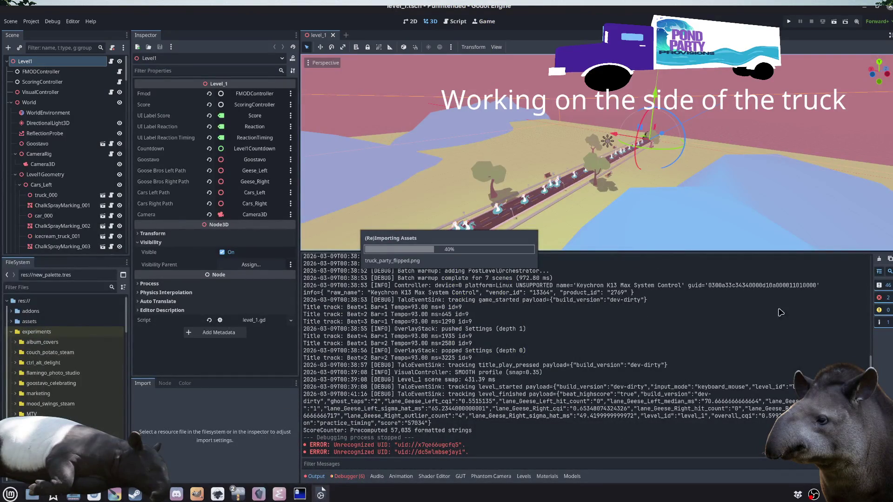
Step: Clear and collapse the Output panel, then open the MTV scene
left_click(879, 259)
left_click(314, 476)
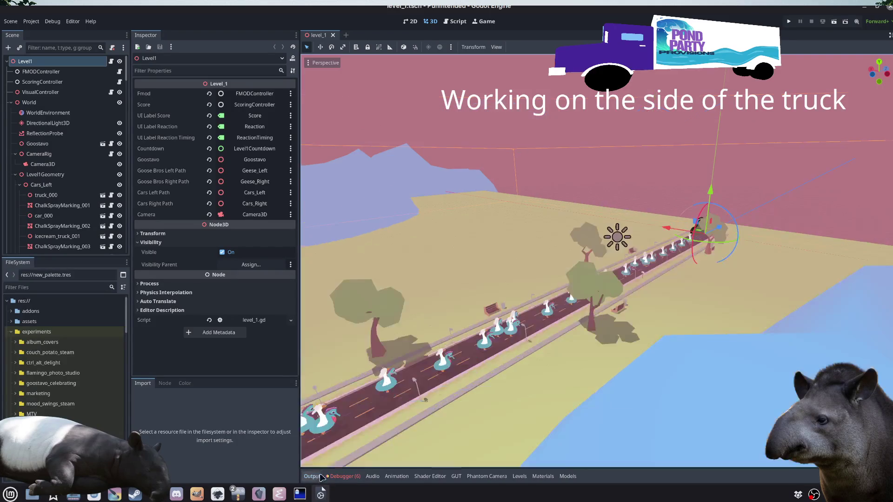
key("ctrl+shift+o")
type("truck")
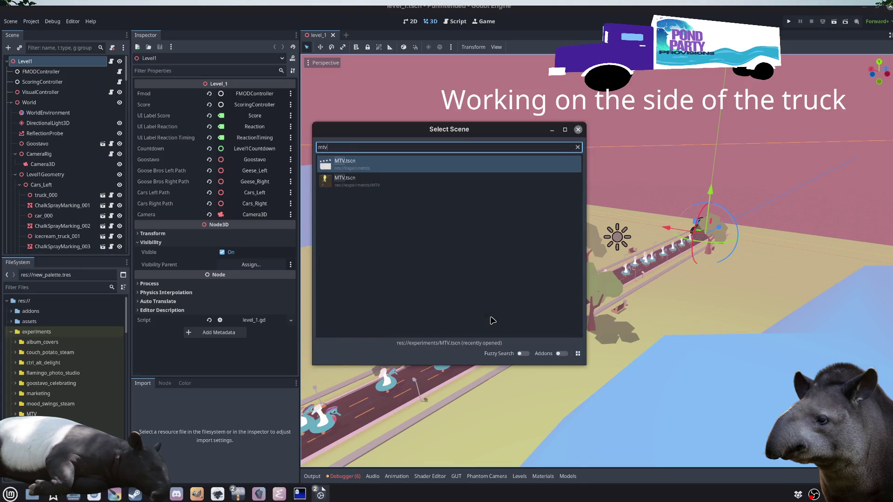
key("Escape")
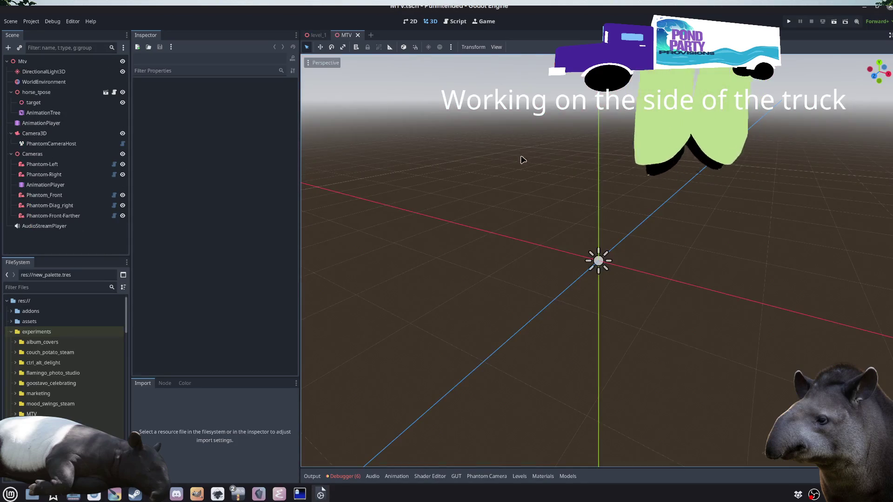
scroll(544, 174, "down", 10)
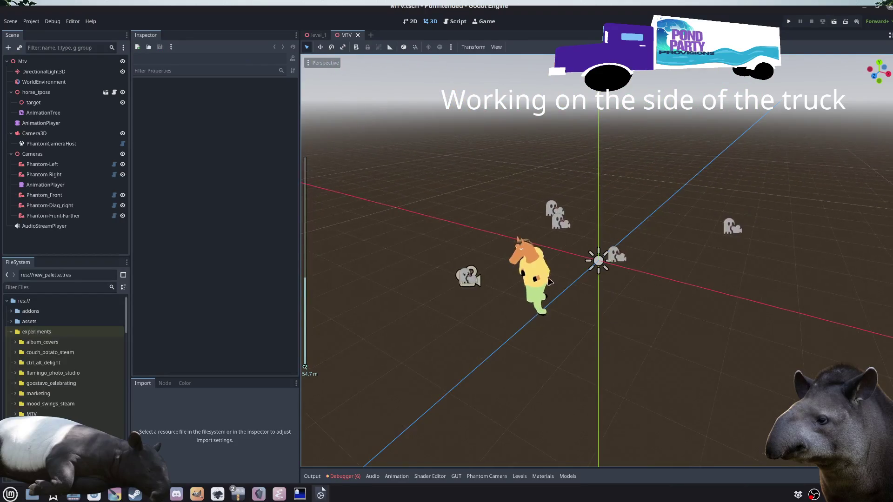
scroll(588, 358, "up", 4)
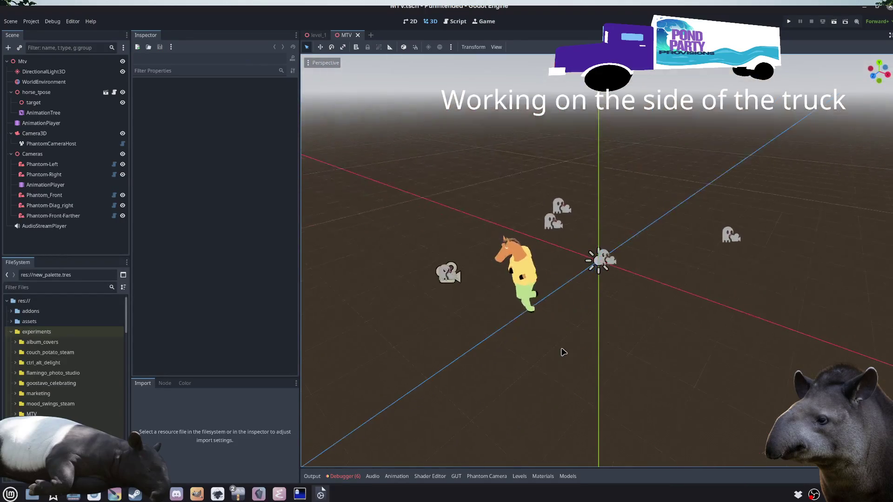
Step: Close the level_1 scene tab and do a quick test run of the project
left_click(328, 34)
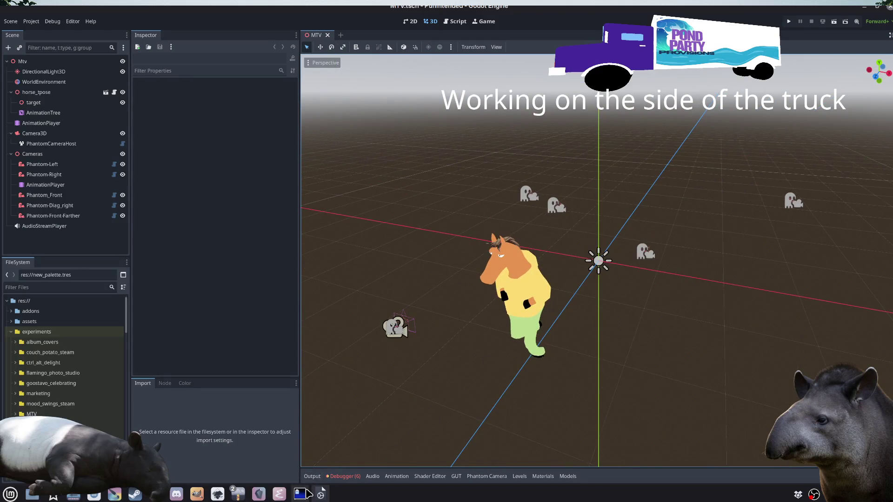
mouse_move(307, 494)
left_click(789, 21)
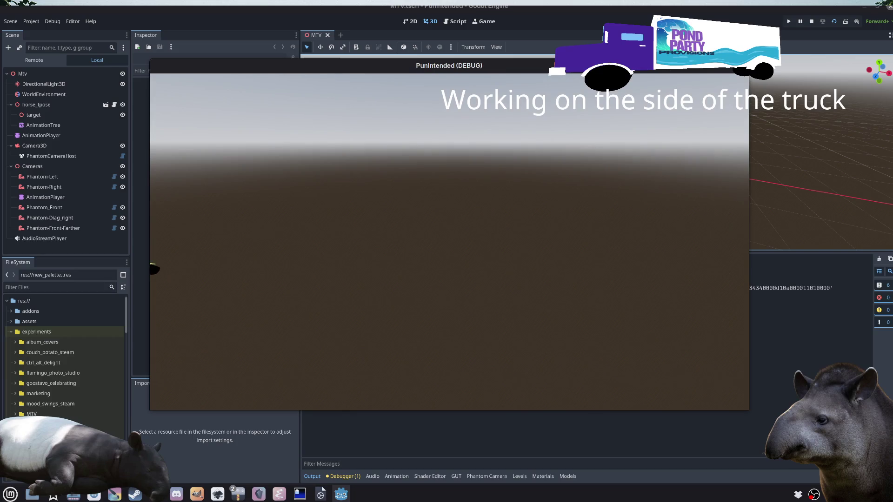
key("Escape")
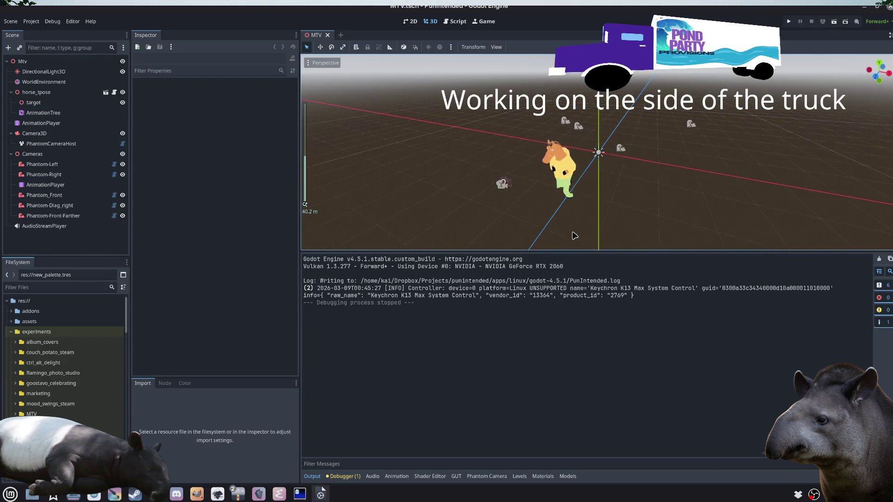
left_click(311, 476)
scroll(579, 389, "up", 3)
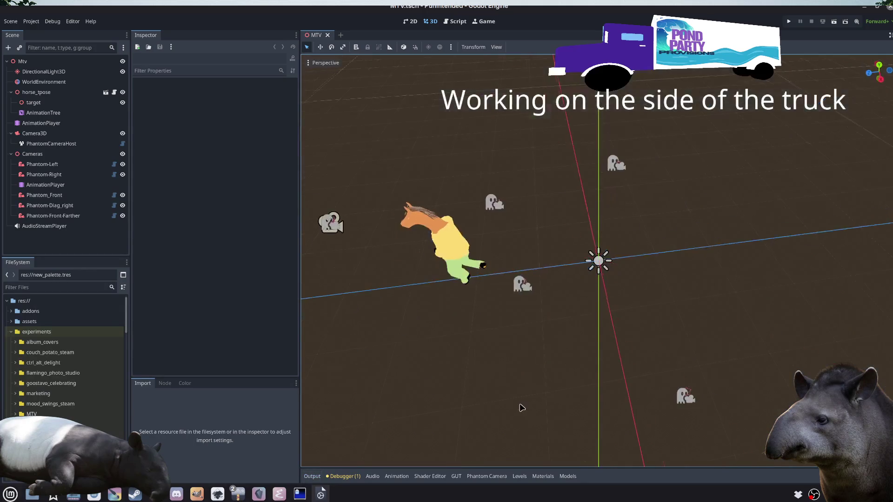
Step: Inspect Camera3D and the Phantom-Left and Phantom-Right cameras from several orbit angles
left_click_drag(521, 407, 580, 376)
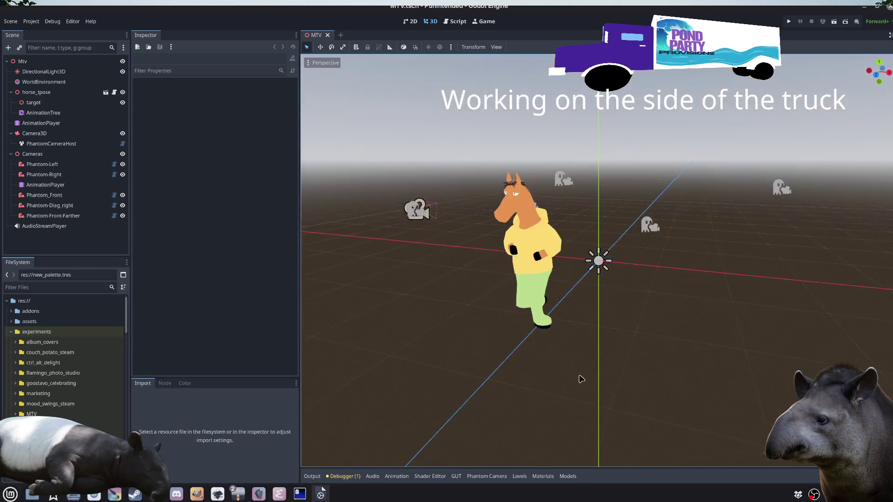
left_click(428, 218)
left_click_drag(558, 405, 552, 409)
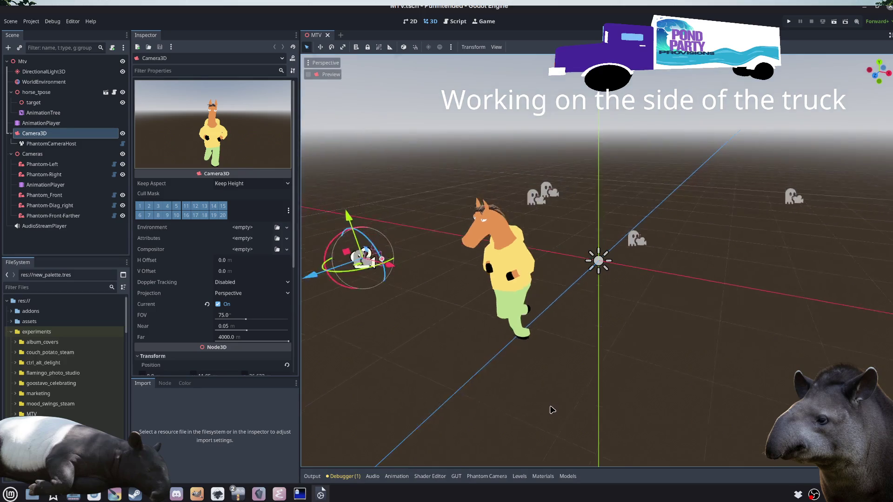
left_click(40, 251)
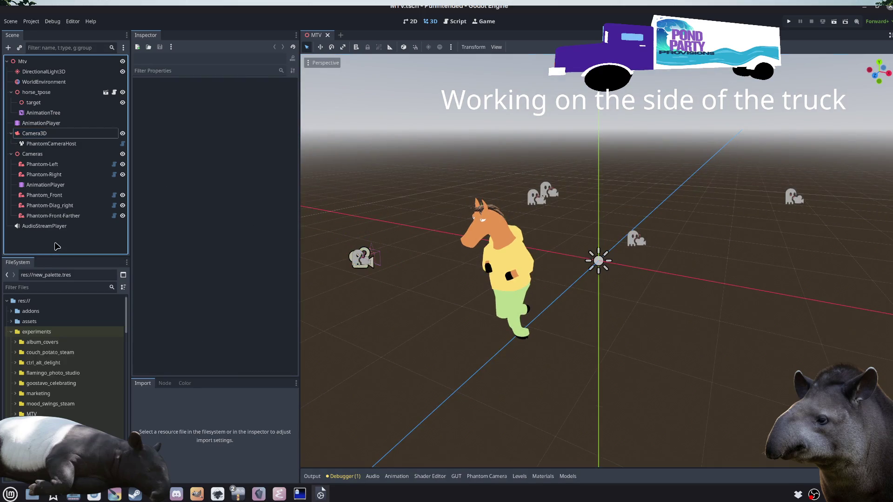
left_click(56, 175)
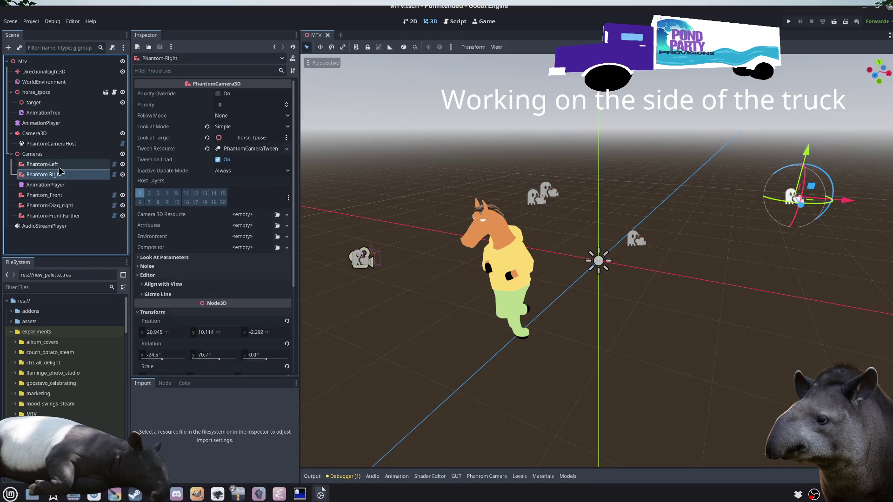
left_click(54, 165)
left_click(53, 175)
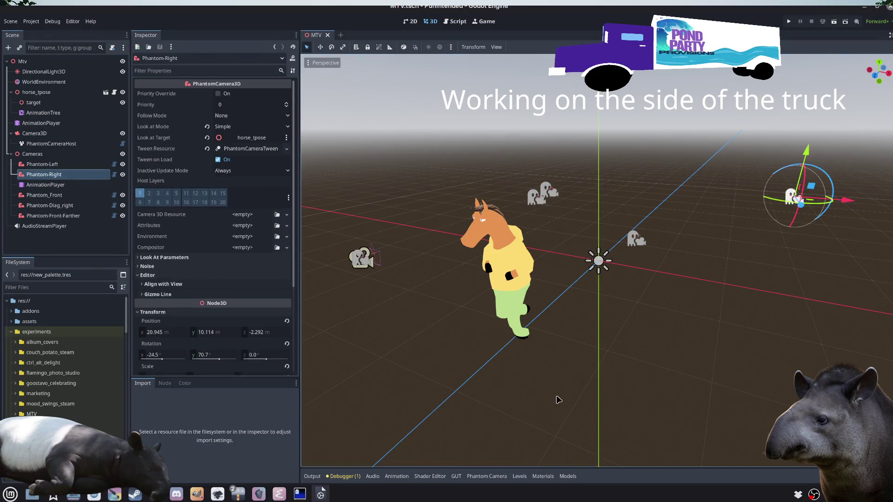
left_click(557, 396)
mouse_move(558, 393)
left_mouse_down()
mouse_move(493, 335)
mouse_move(538, 385)
mouse_move(574, 383)
mouse_move(565, 386)
left_mouse_up()
left_click(532, 217)
left_click(617, 387)
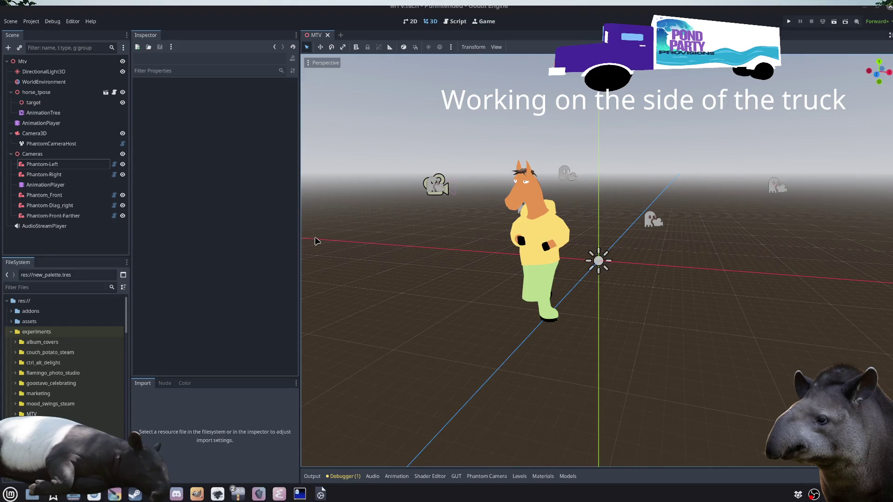
mouse_move(241, 498)
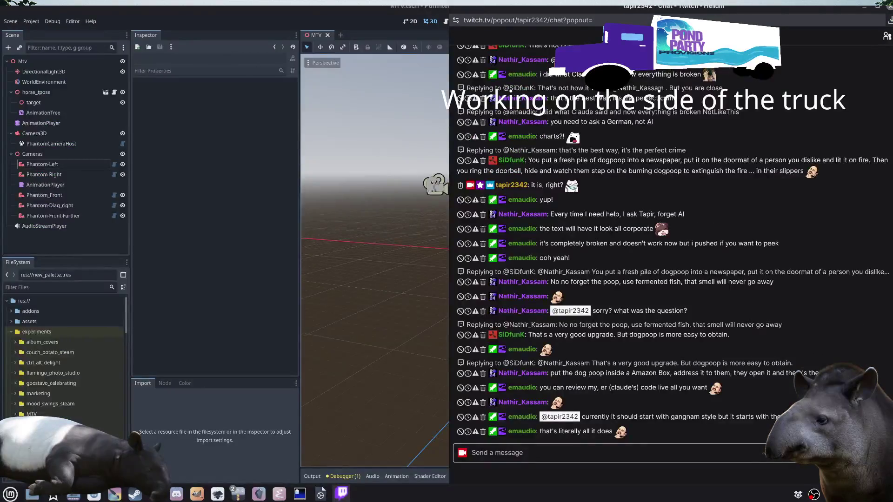
left_click(680, 458)
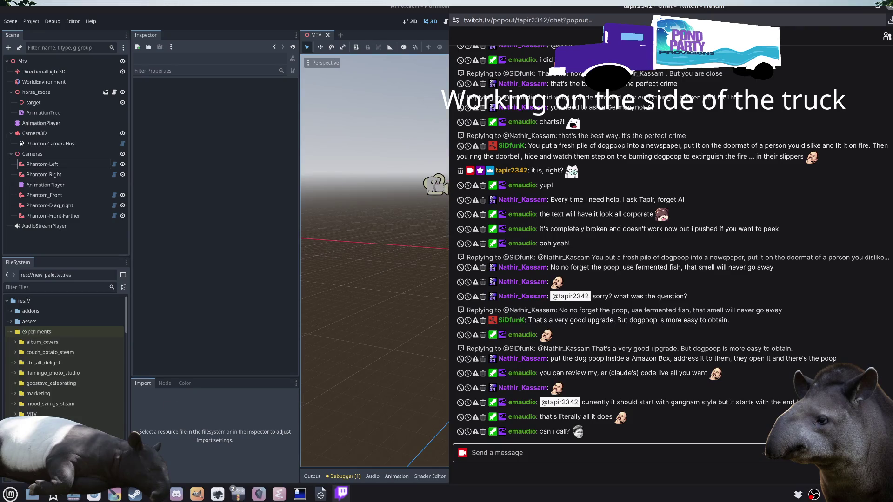
left_click(10, 494)
left_click(10, 493)
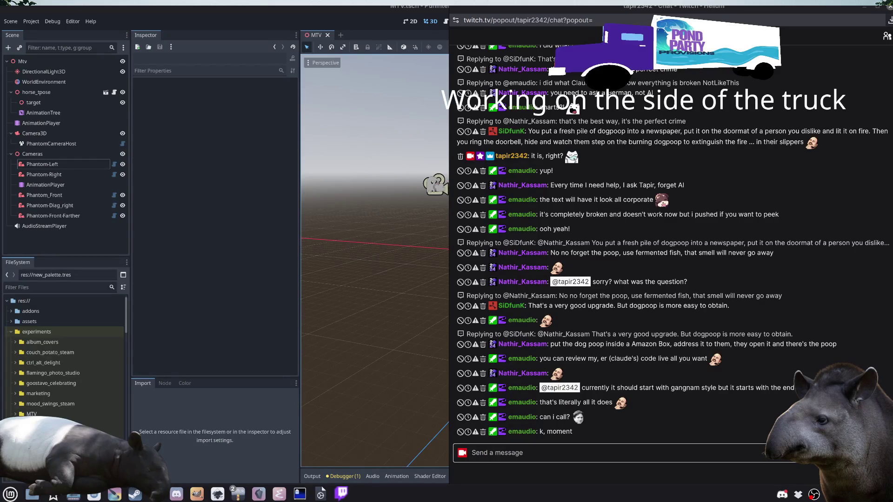
scroll(649, 268, "down", 10)
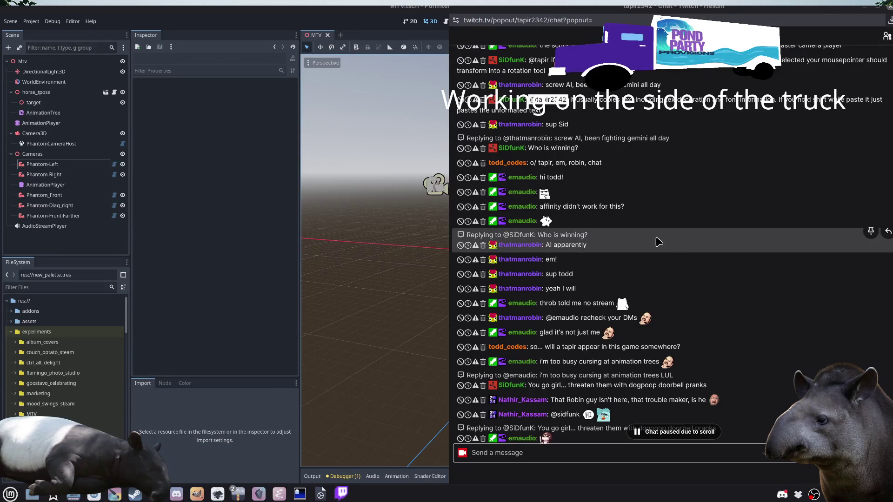
scroll(658, 242, "down", 10)
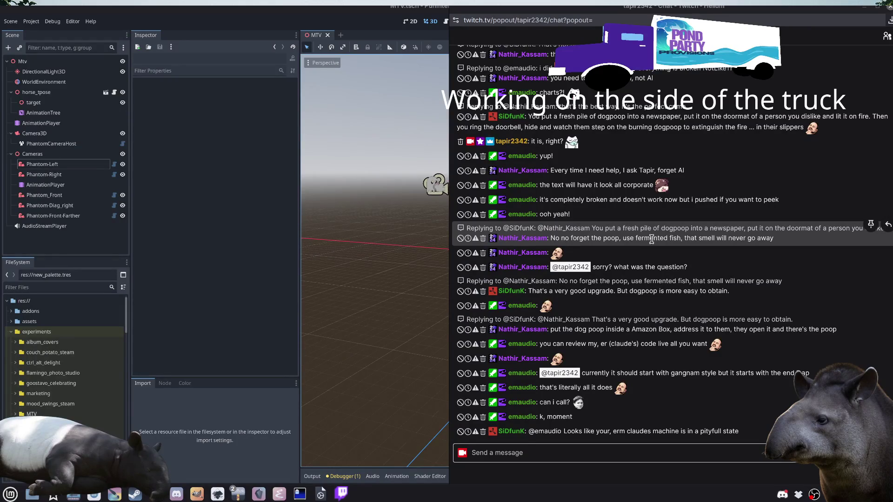
scroll(650, 239, "up", 5)
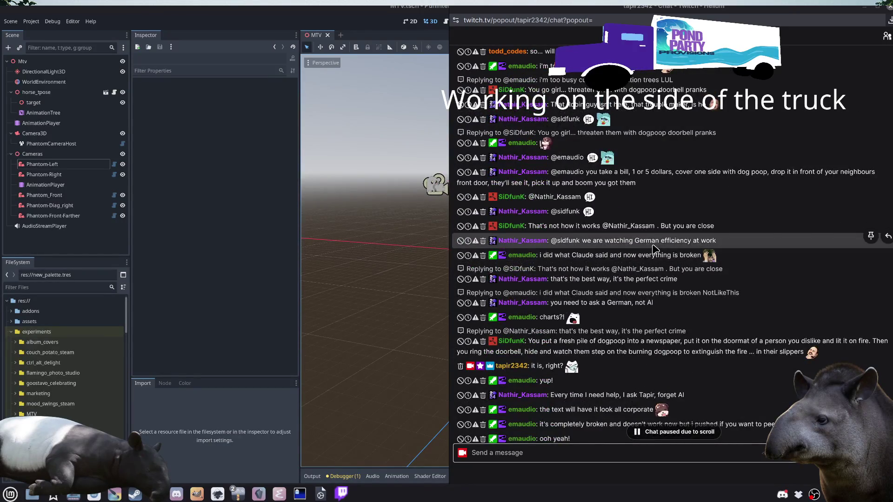
scroll(654, 249, "down", 5)
scroll(653, 249, "up", 7)
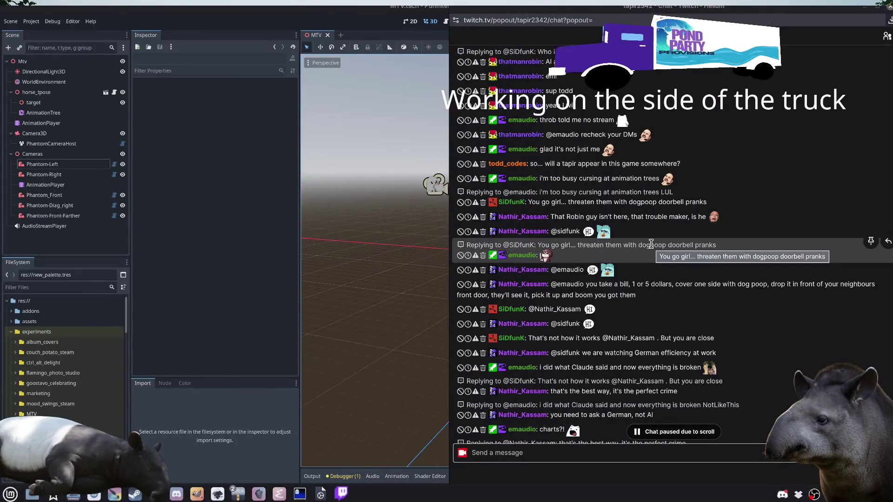
scroll(583, 337, "down", 4)
scroll(583, 337, "down", 4)
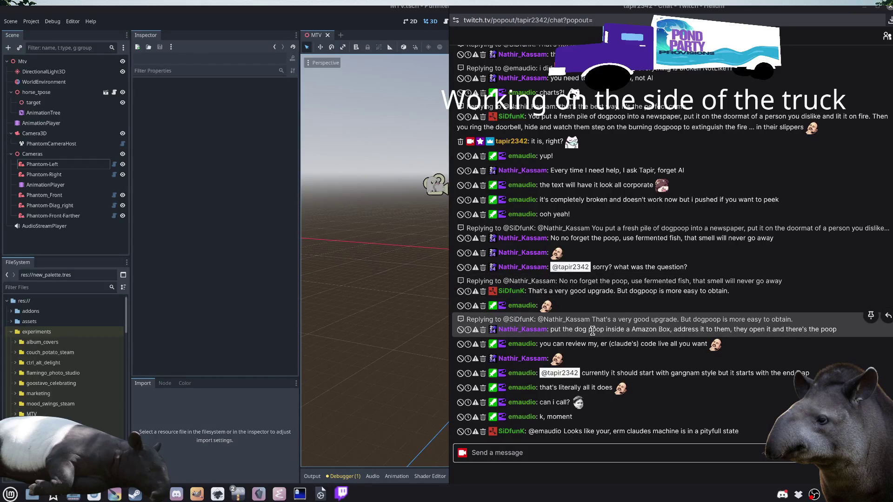
left_click(404, 300)
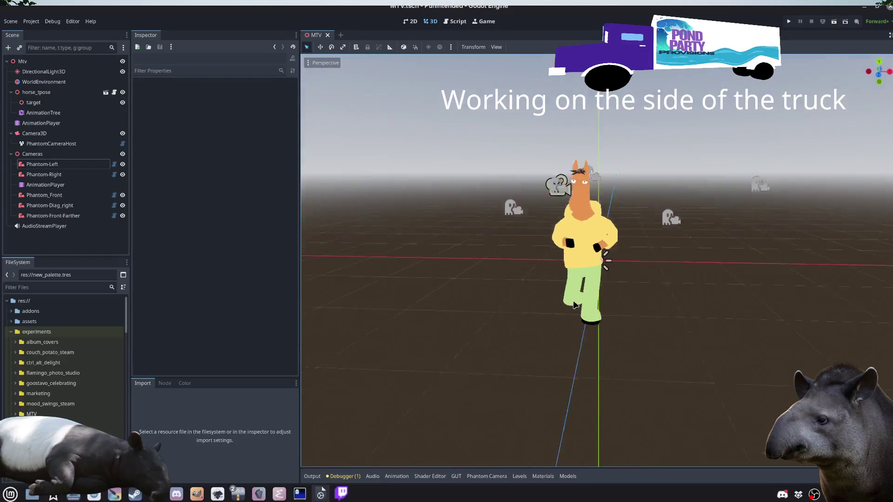
scroll(523, 331, "down", 2)
mouse_move(523, 331)
left_mouse_down()
mouse_move(498, 341)
mouse_move(726, 264)
mouse_move(454, 261)
mouse_move(575, 415)
mouse_move(658, 295)
mouse_move(544, 319)
mouse_move(522, 295)
mouse_move(494, 299)
left_mouse_up()
scroll(529, 293, "up", 2)
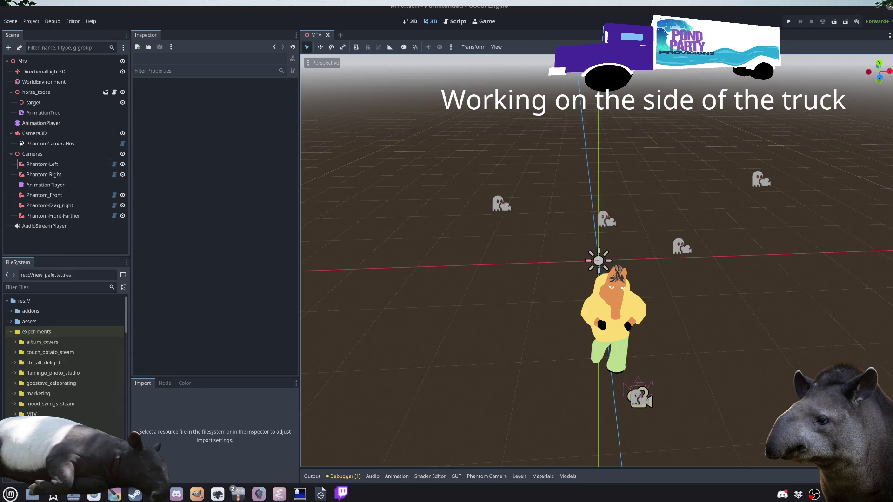
mouse_move(592, 396)
left_mouse_down()
mouse_move(518, 370)
mouse_move(566, 387)
left_mouse_up()
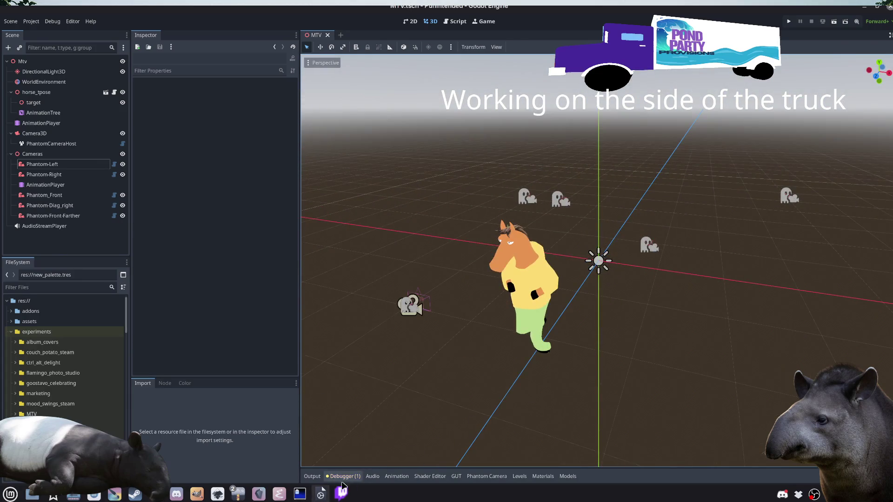
left_click(343, 494)
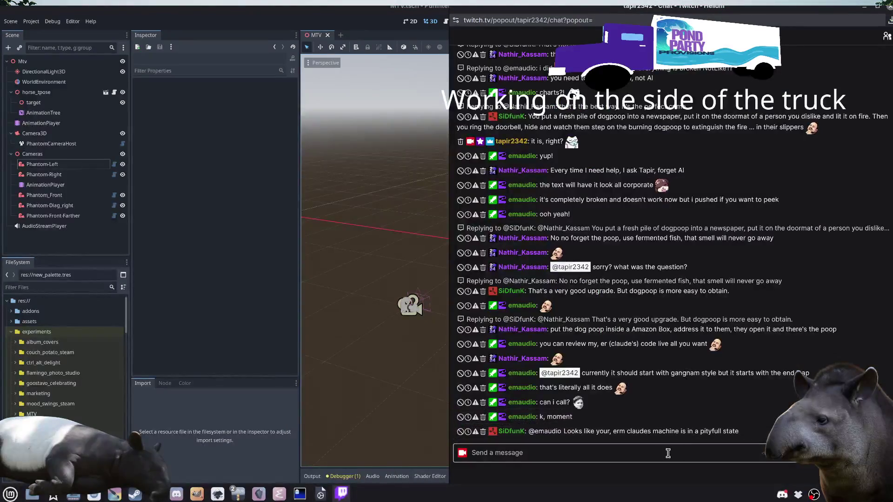
left_click(635, 450)
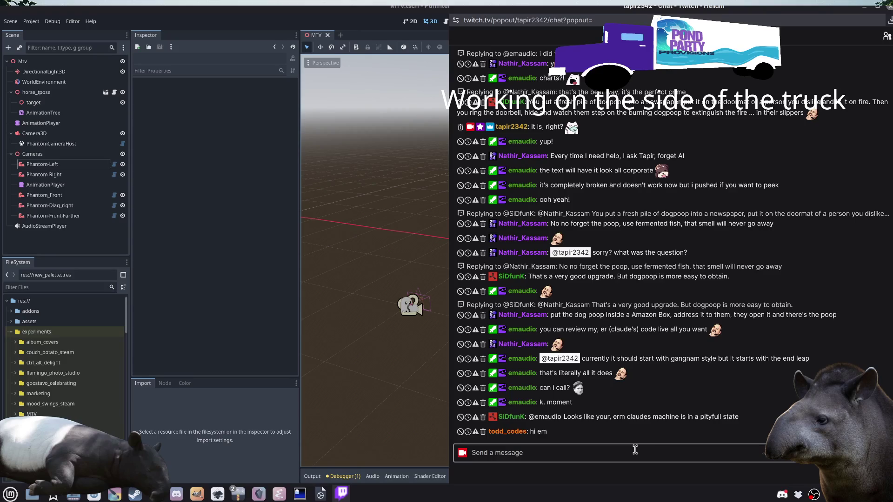
left_click(239, 256)
Step: Open flamingo_photo_studio.tscn and make the floaty_unicorn and seahorse2 floats visible
key("ctrl+shift+o")
type("flam")
key("Down")
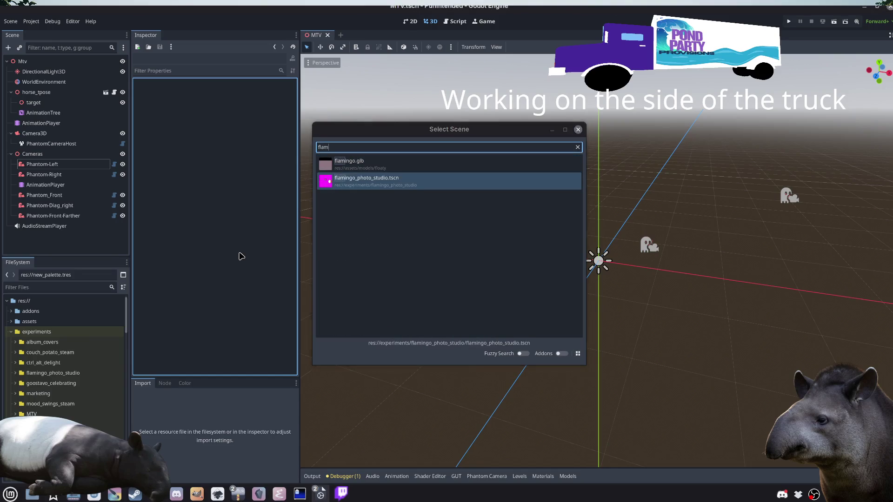
key("Return")
scroll(478, 281, "down", 5)
scroll(534, 313, "up", 4)
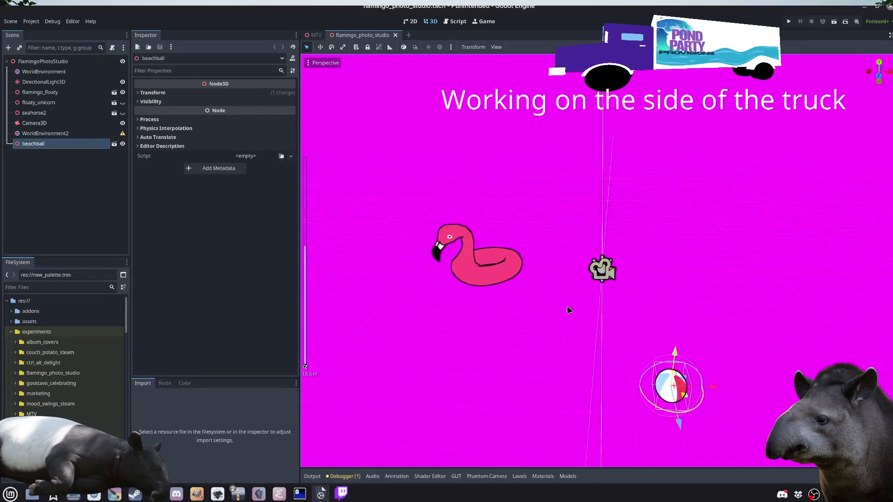
left_click(122, 102)
left_click(122, 113)
Step: Frame a front view with the flamingo in front and save the scene
scroll(507, 334, "up", 6)
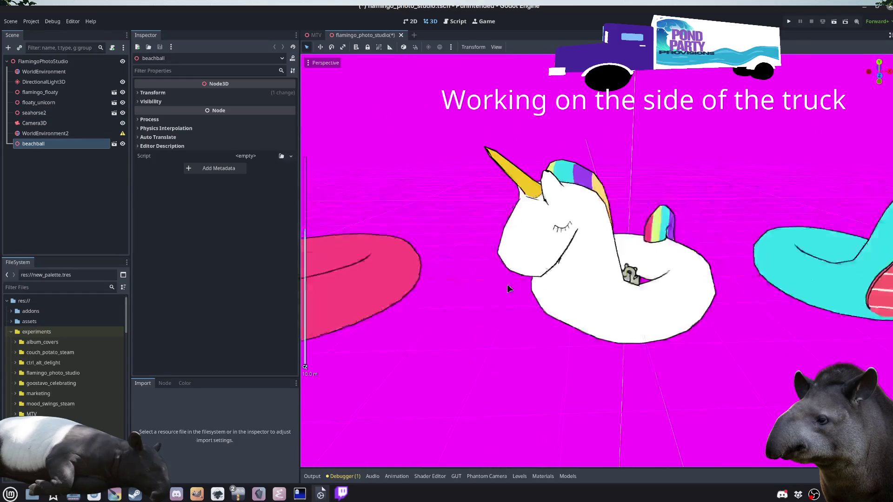
scroll(502, 286, "down", 4)
left_click(55, 72)
left_click(479, 300)
left_click_drag(484, 305, 620, 155)
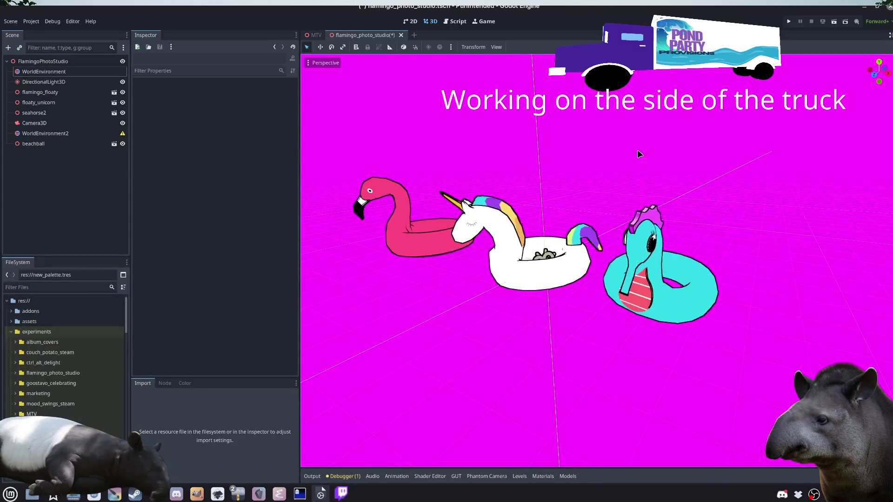
key("KP_1")
mouse_move(658, 291)
left_mouse_down()
mouse_move(684, 275)
mouse_move(590, 272)
mouse_move(690, 293)
mouse_move(612, 317)
mouse_move(626, 305)
left_mouse_up()
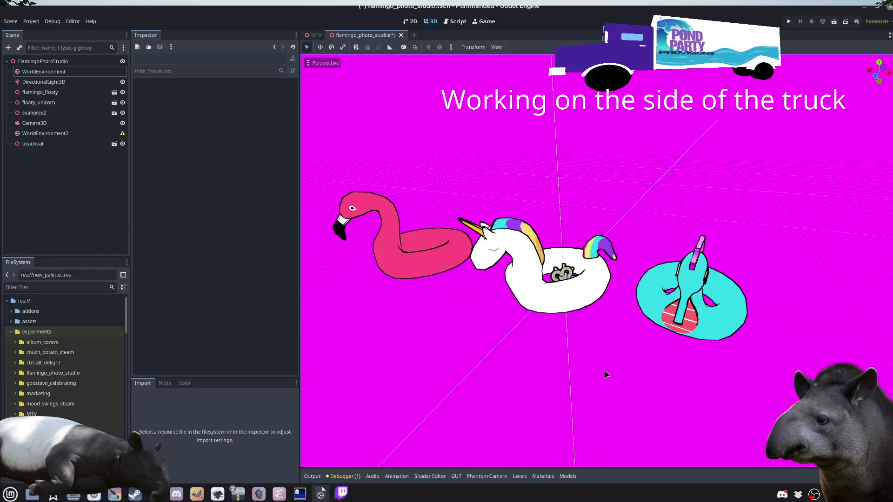
key("ctrl+s")
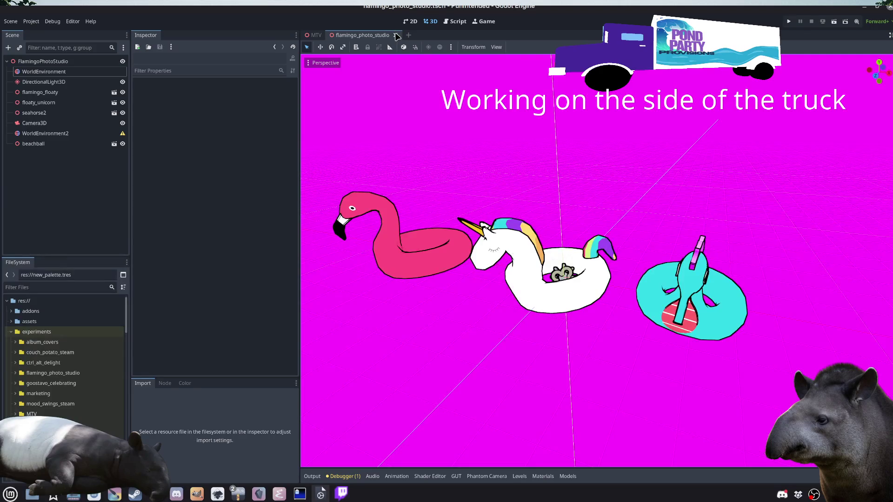
left_click(396, 35)
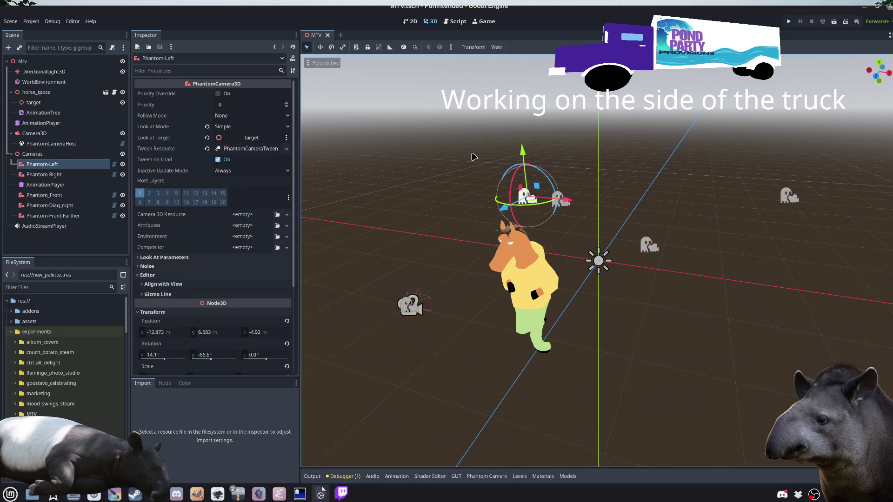
left_click(342, 493)
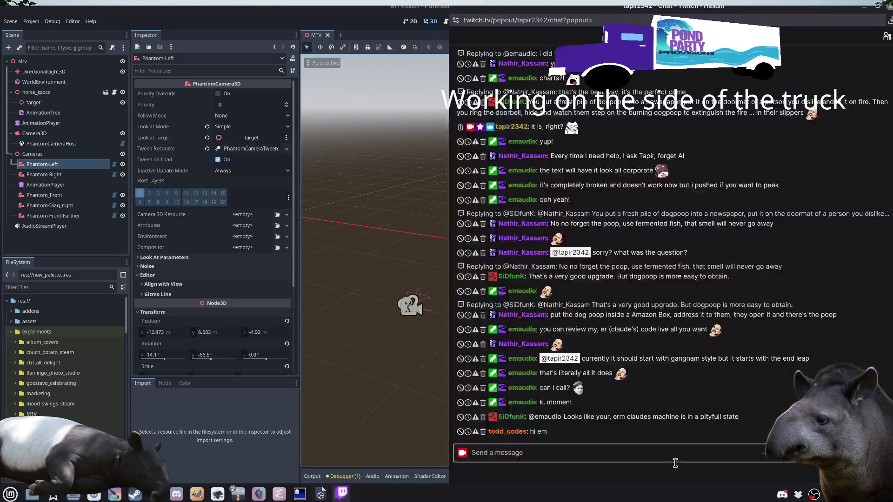
left_click(669, 457)
type(":actu")
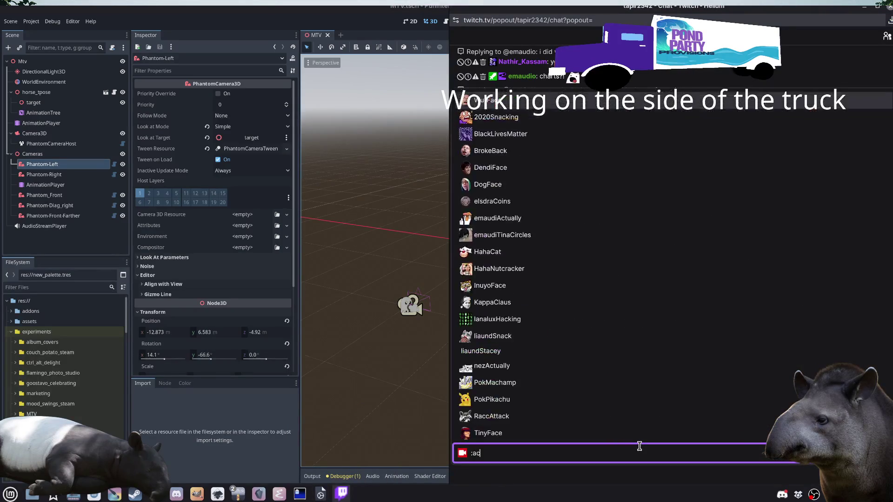
key("Return")
key("Return")
key("alt+Tab")
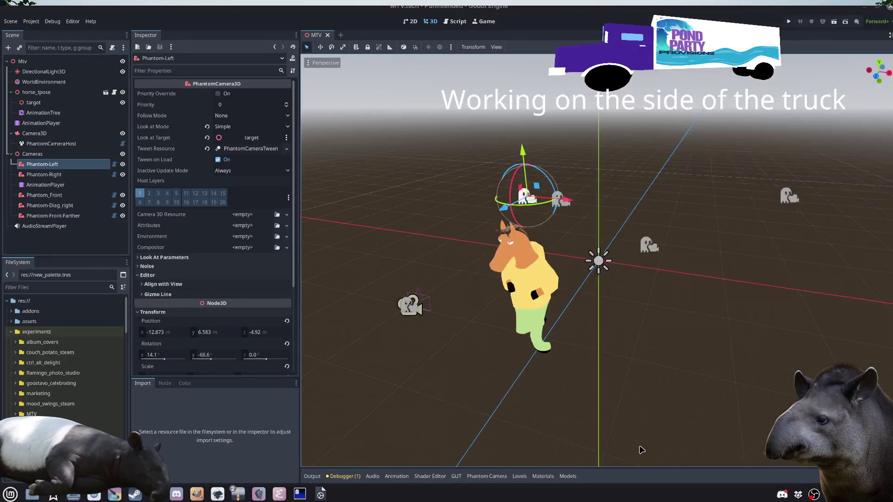
left_click(110, 246)
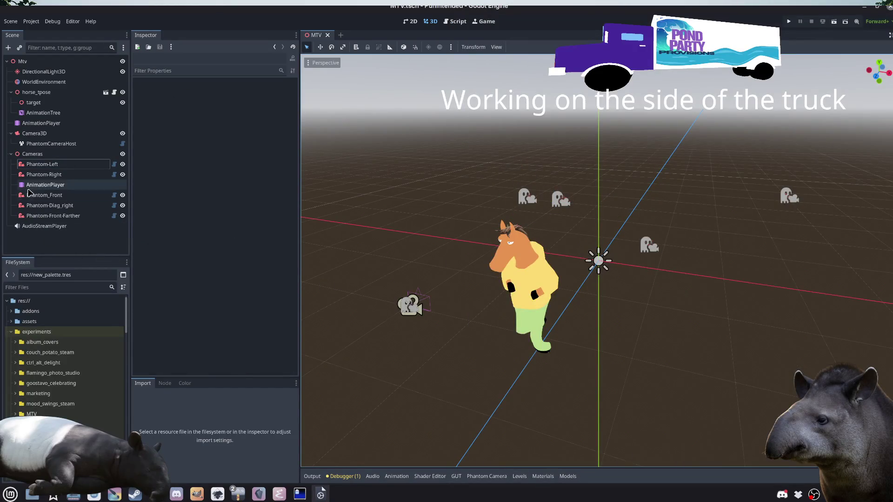
left_click(39, 185)
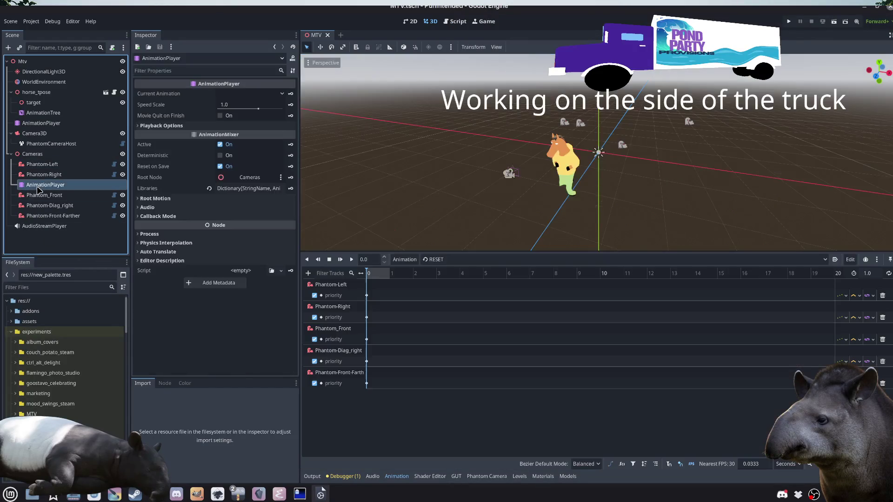
left_click(460, 260)
left_click(444, 280)
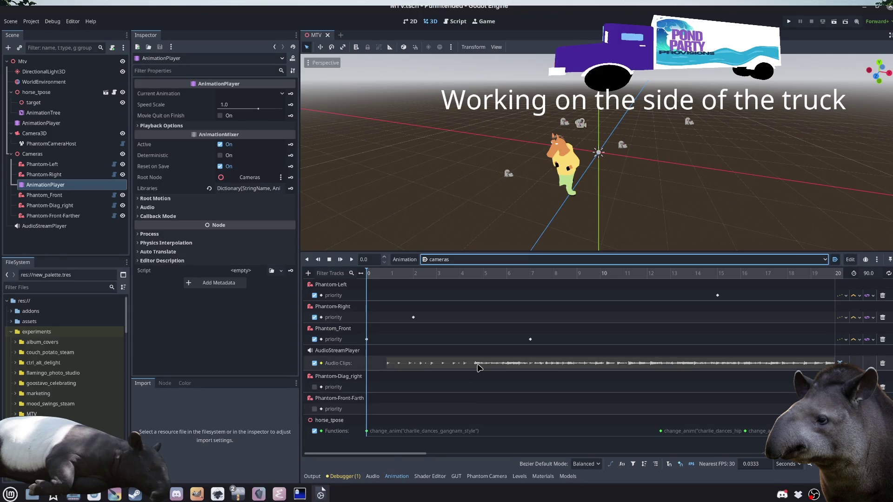
left_click(72, 245)
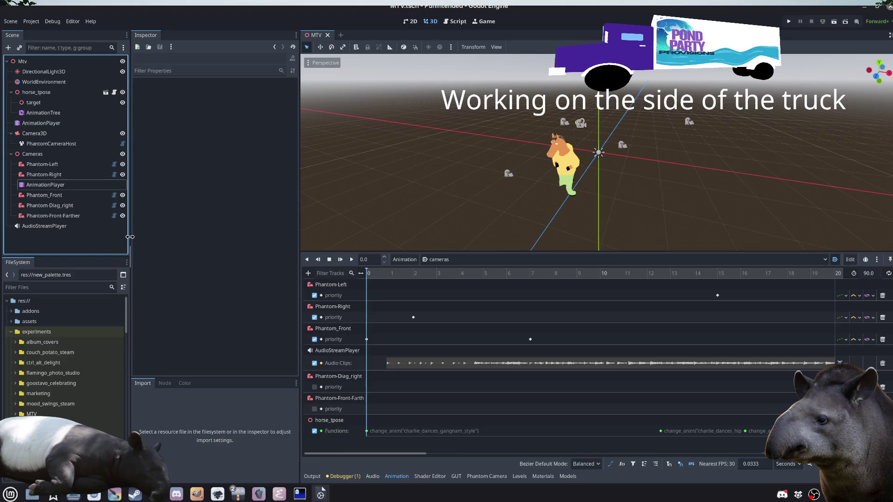
key("ctrl+a")
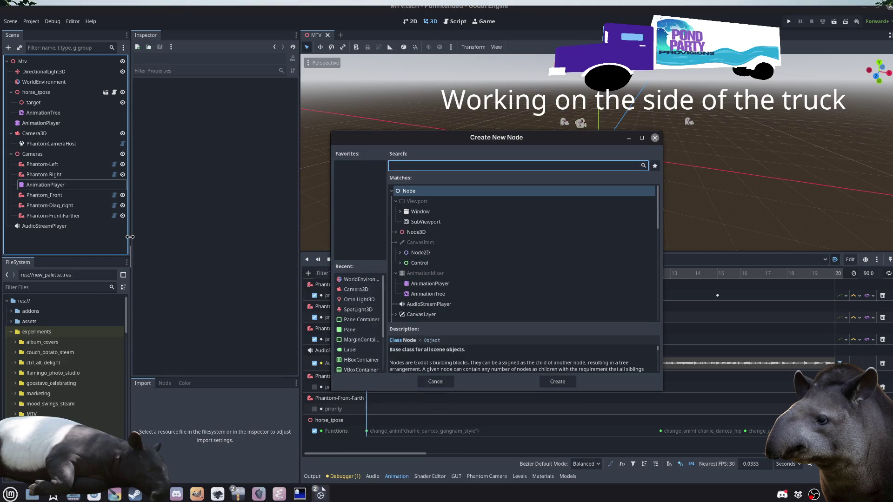
Step: Add an AnimationTree node and set its Tree Root to a new AnimationNodeStateMachine
type("AnimationTree")
key("Return")
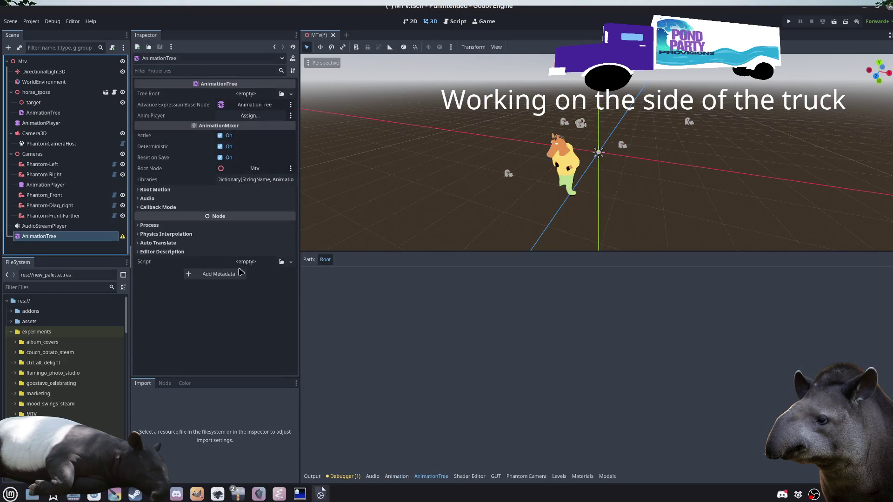
left_click(265, 95)
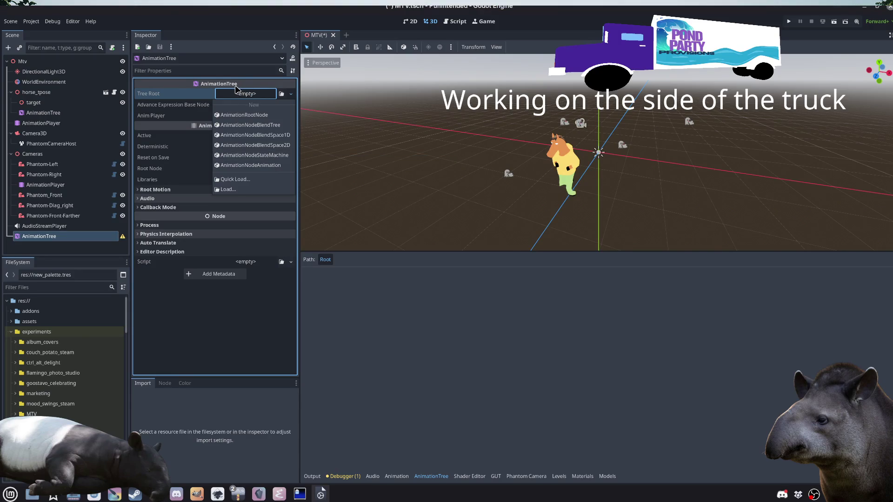
left_click(236, 90)
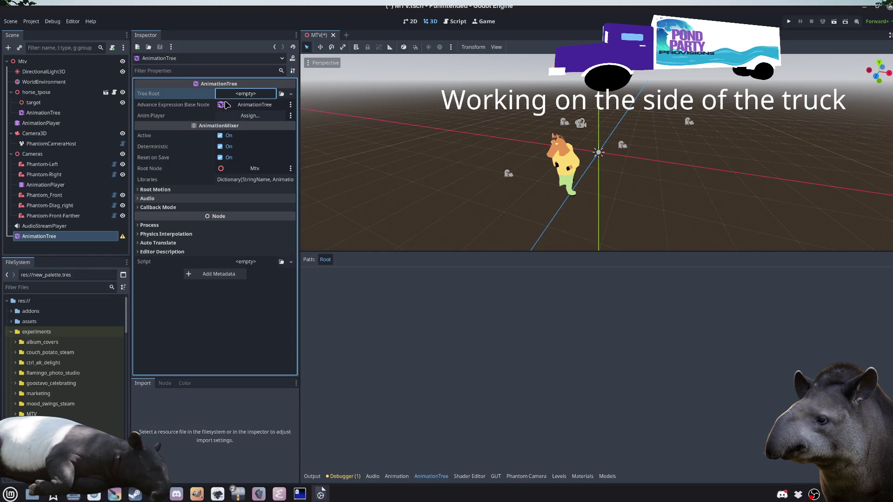
left_click(248, 94)
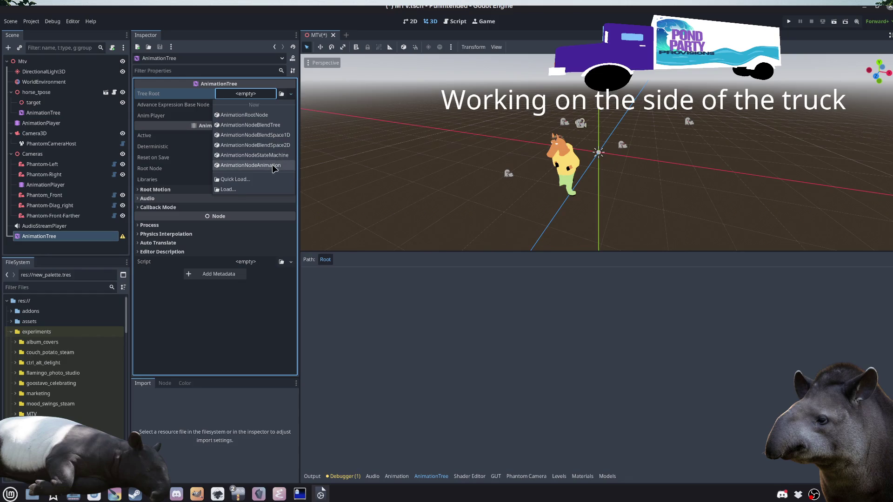
left_click(272, 155)
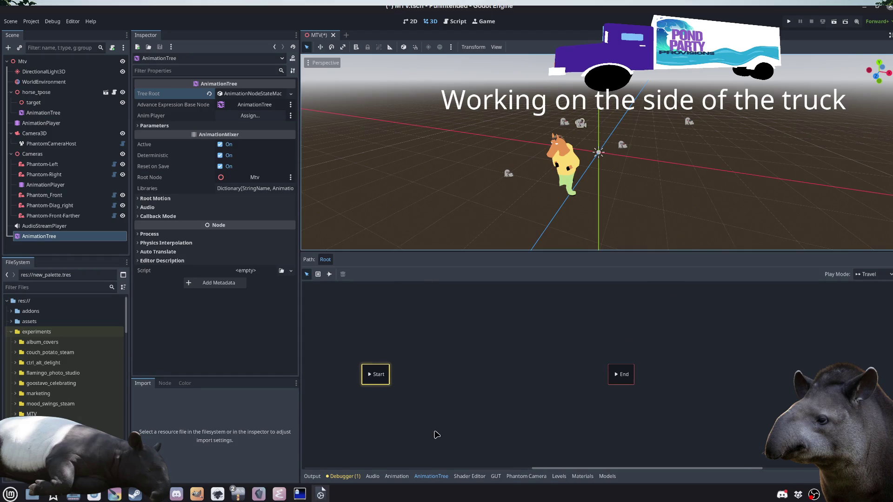
right_click(460, 374)
left_click(514, 347)
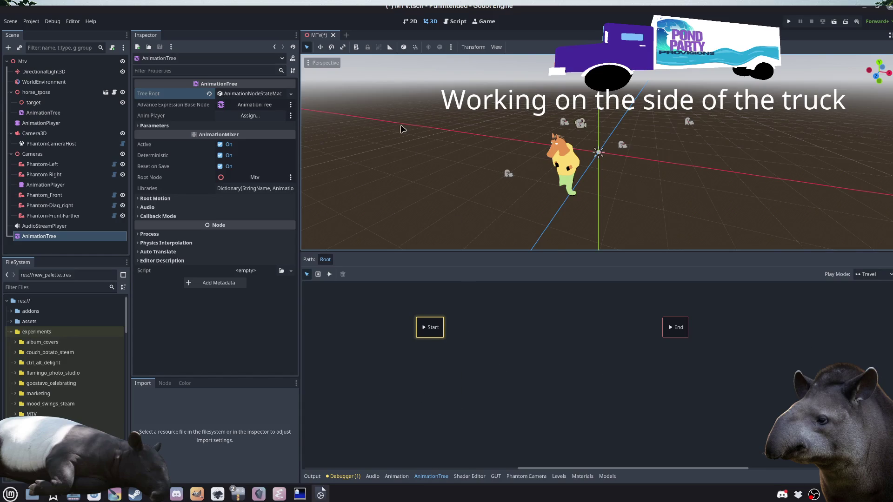
Step: Delete the newly added duplicate AnimationTree from the scene tree
left_click(41, 249)
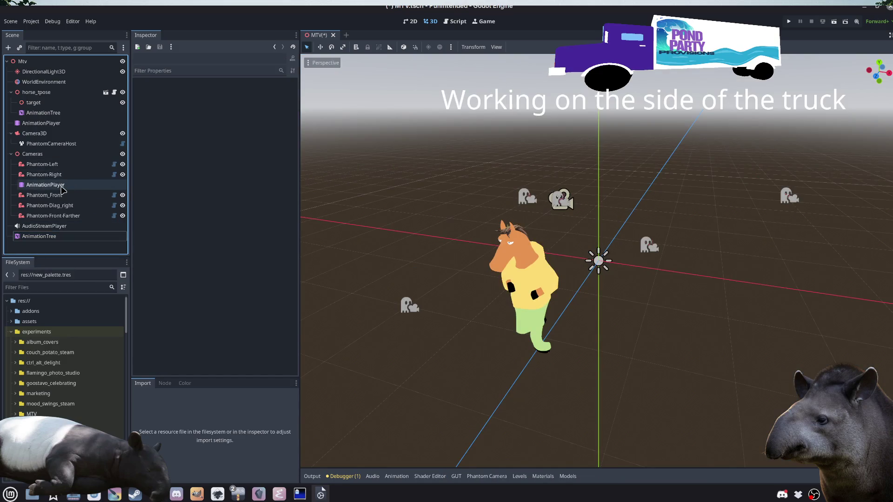
left_click(63, 186)
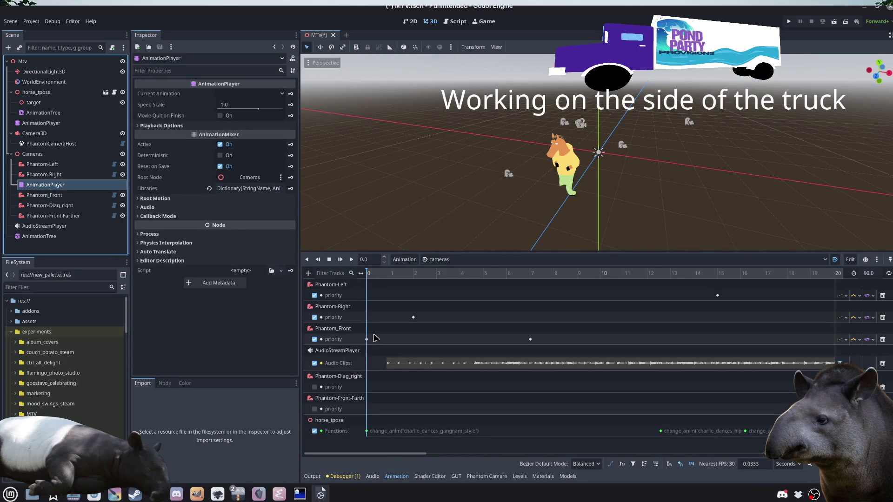
left_click(44, 113)
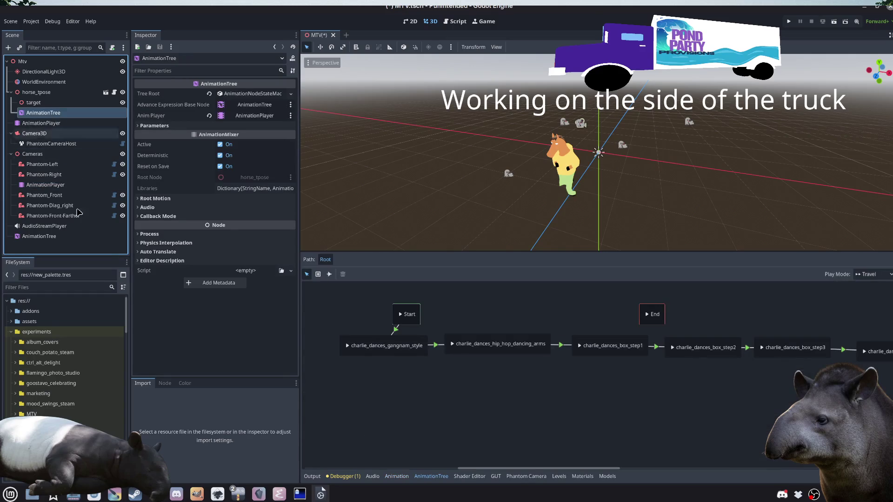
left_click(55, 237)
key("Delete")
key("Return")
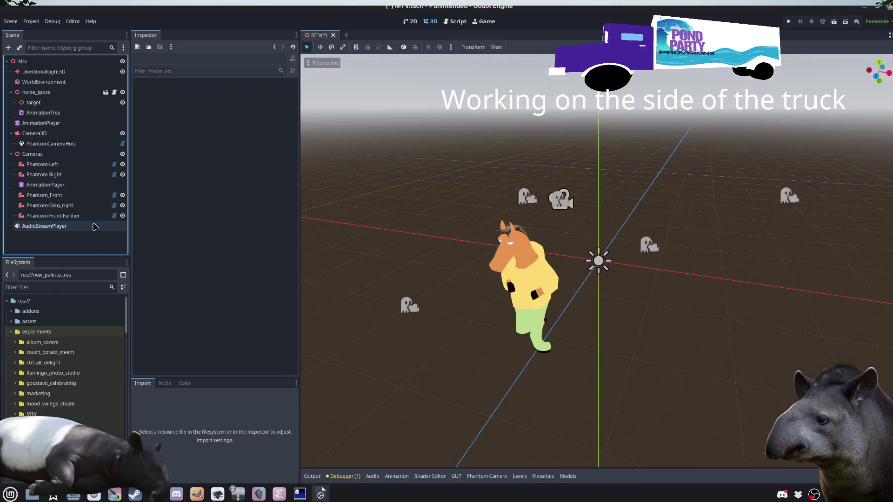
Step: In horse_tpose's state machine, move Start and End up level above the dance chain
left_click(73, 114)
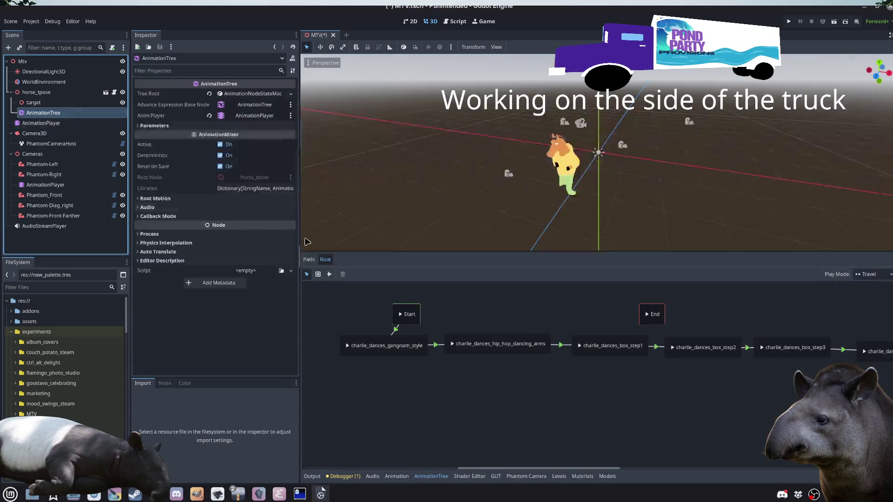
scroll(465, 417, "up", 2)
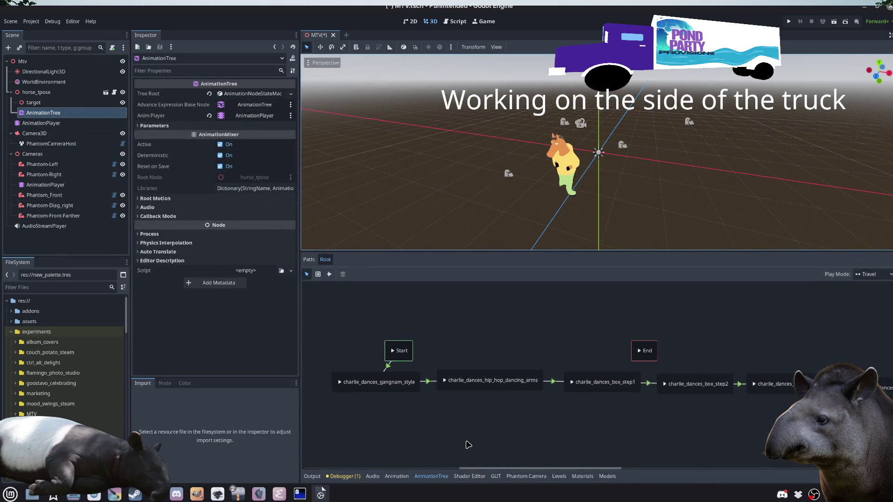
left_click_drag(413, 360, 415, 339)
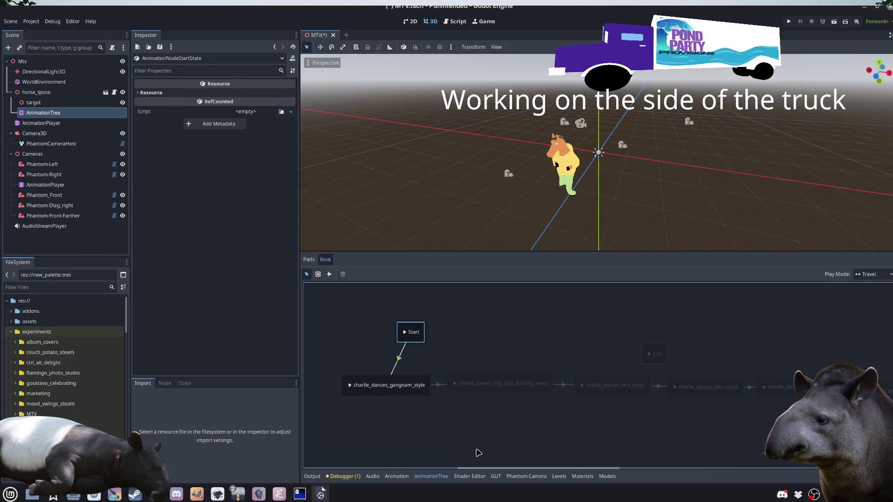
left_click_drag(653, 364, 665, 342)
scroll(458, 425, "left", 3)
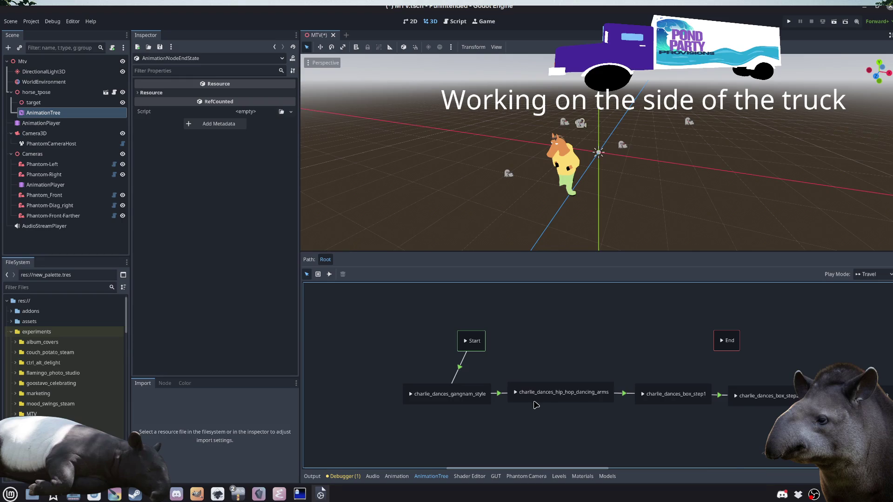
scroll(586, 443, "left", 1)
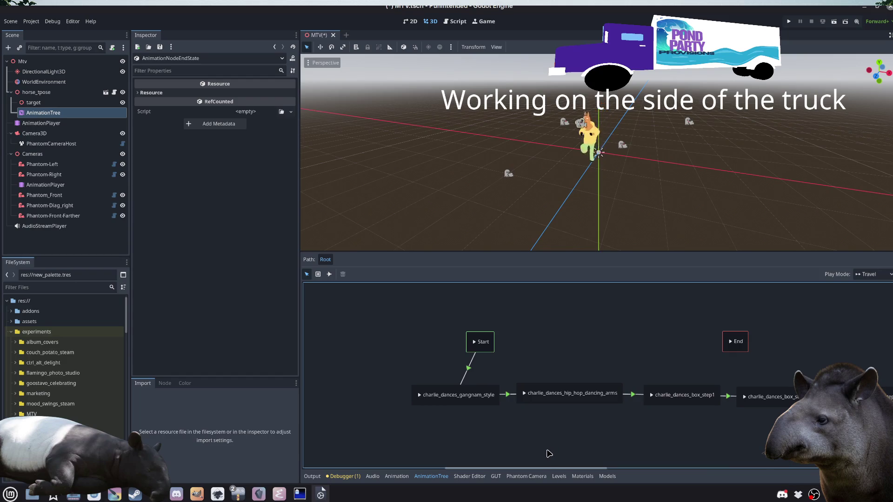
left_click(435, 400)
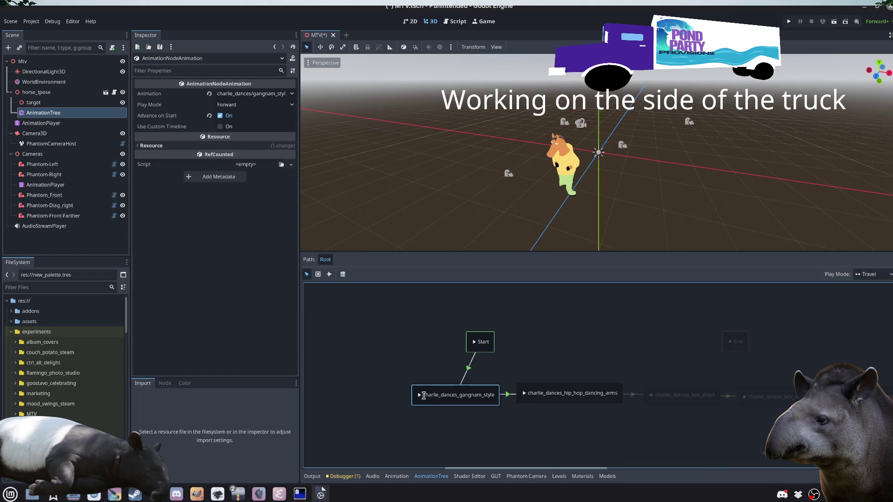
mouse_move(543, 451)
left_mouse_down()
mouse_move(384, 433)
mouse_move(562, 454)
left_mouse_up()
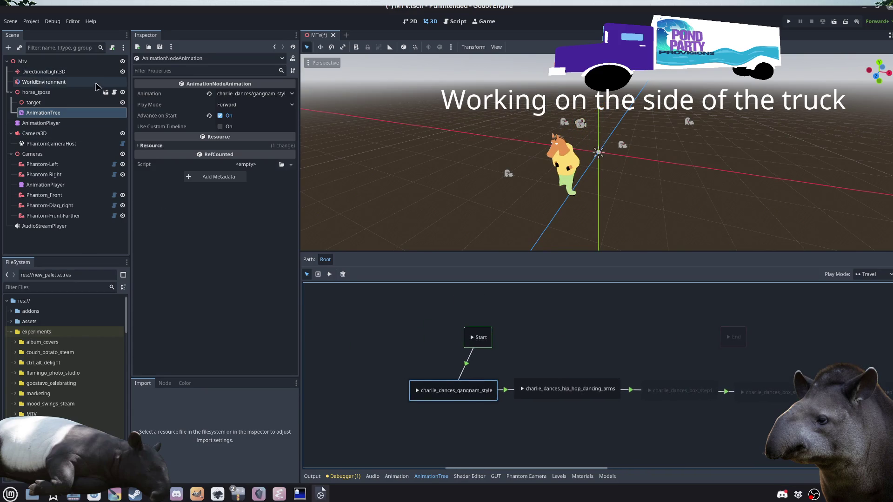
Step: Add a blank line below extends Node3D in mtv.gd, save, then select the horse's AnimationPlayer
left_click(114, 92)
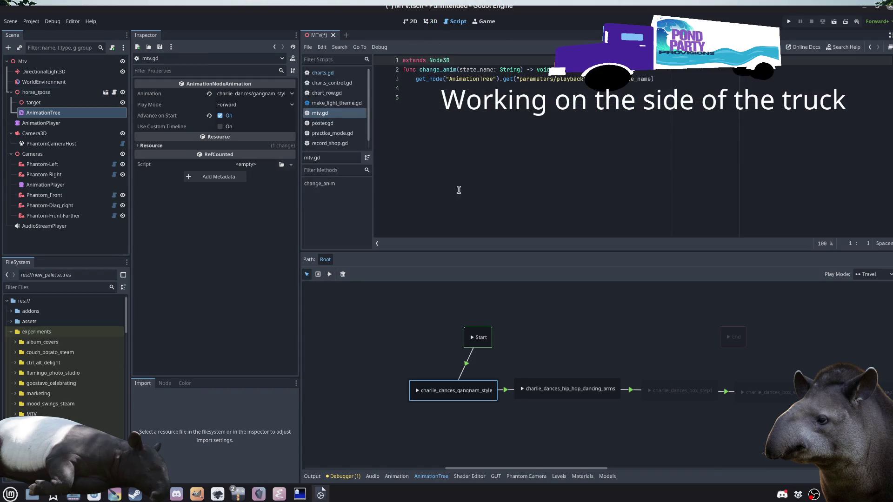
left_click(499, 59)
key("Return")
key("Return")
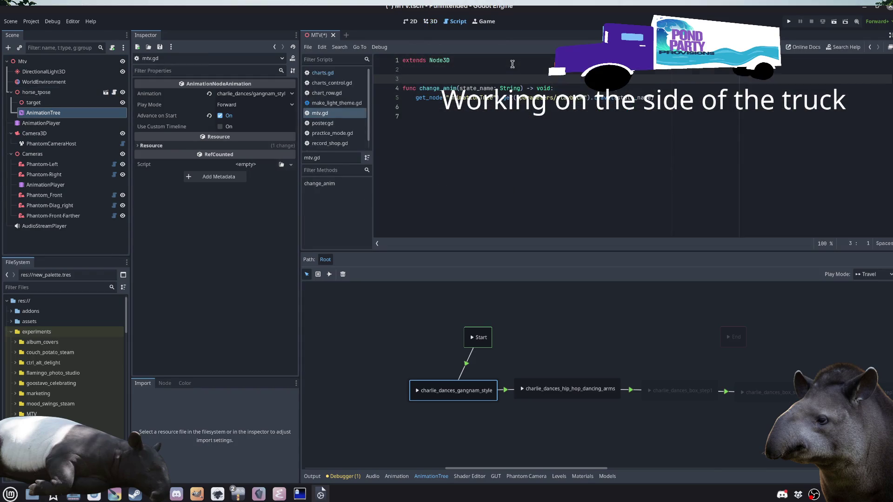
key("ctrl+End")
key("BackSpace")
key("ctrl+s")
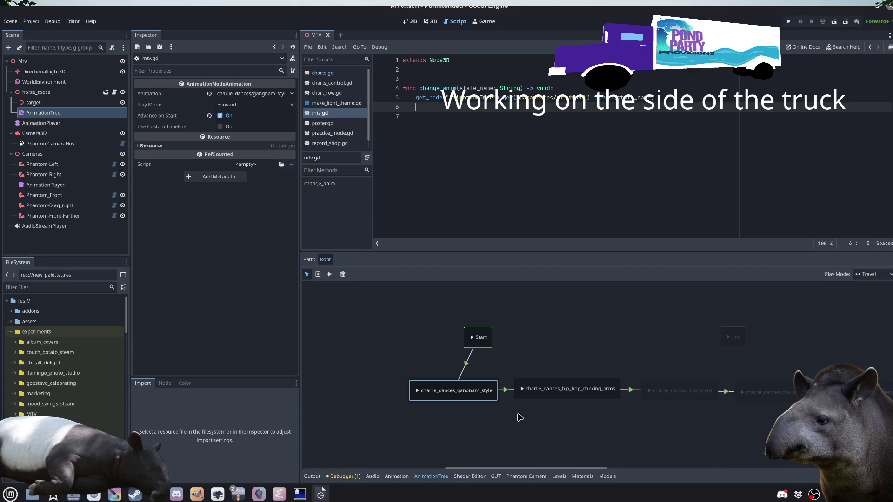
left_click(58, 123)
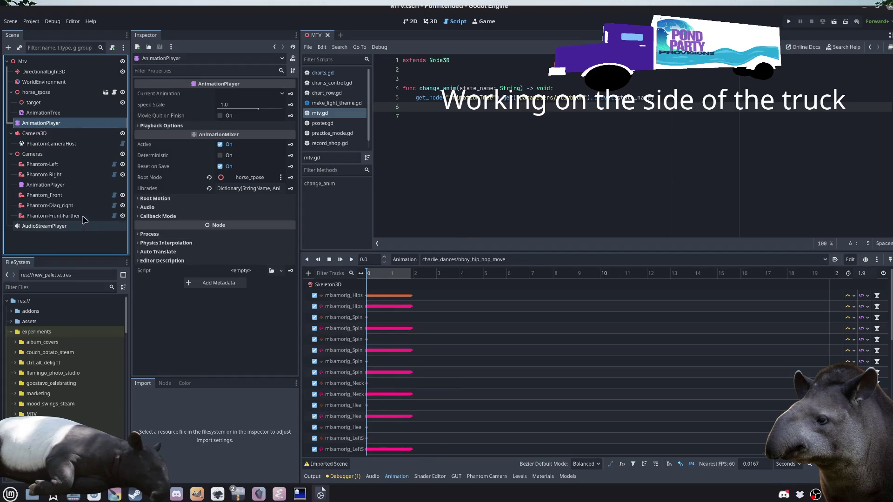
Step: Reparent the cameras AnimationPlayer under Phantom-Right, then reselect the horse_tpose AnimationTree
left_click_drag(46, 184, 44, 175)
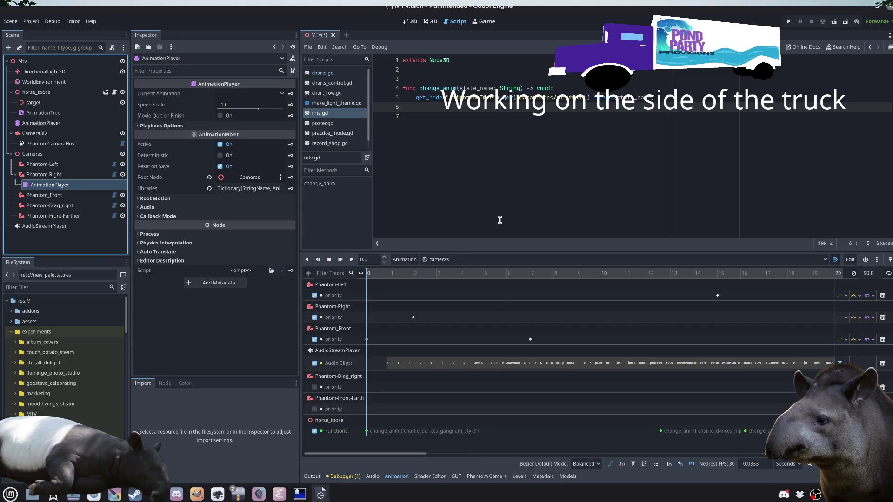
mouse_move(377, 456)
left_mouse_down()
mouse_move(418, 455)
mouse_move(344, 452)
left_mouse_up()
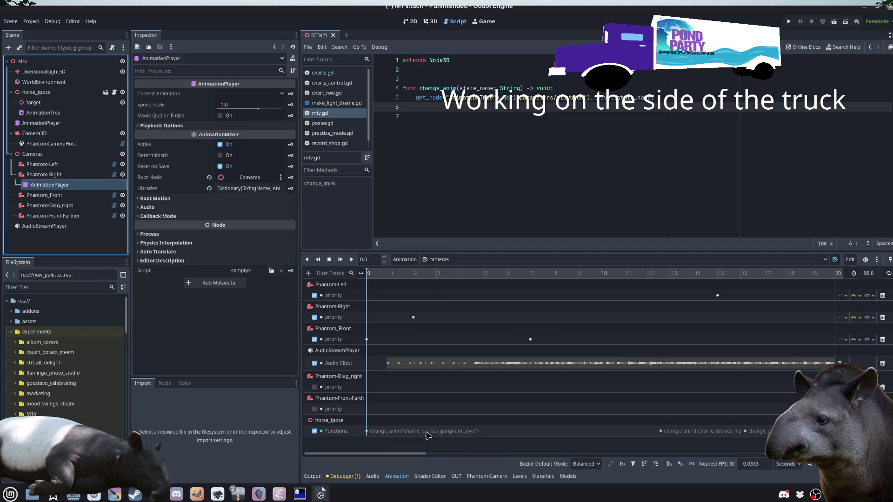
mouse_move(399, 456)
left_mouse_down()
mouse_move(432, 455)
mouse_move(371, 447)
left_mouse_up()
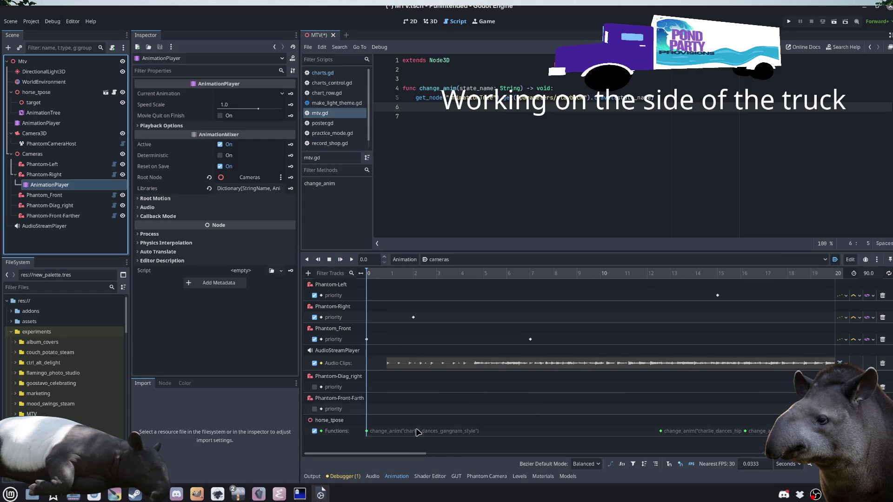
left_click(538, 174)
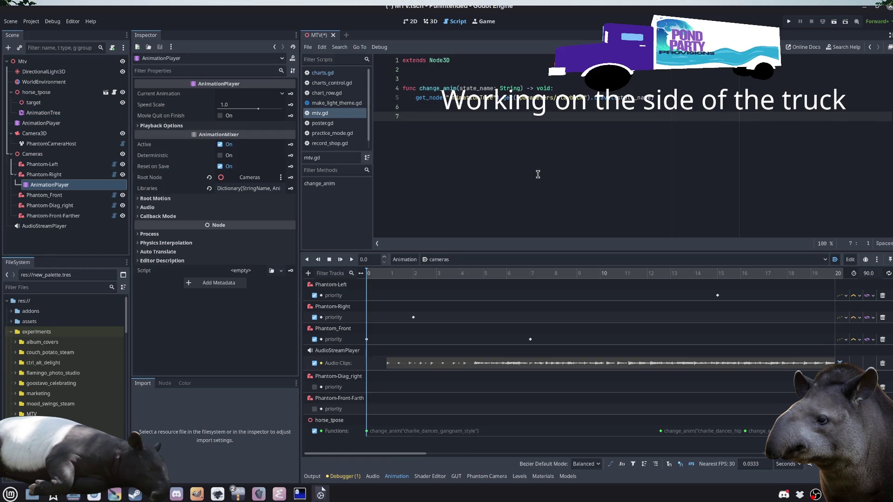
left_click(71, 238)
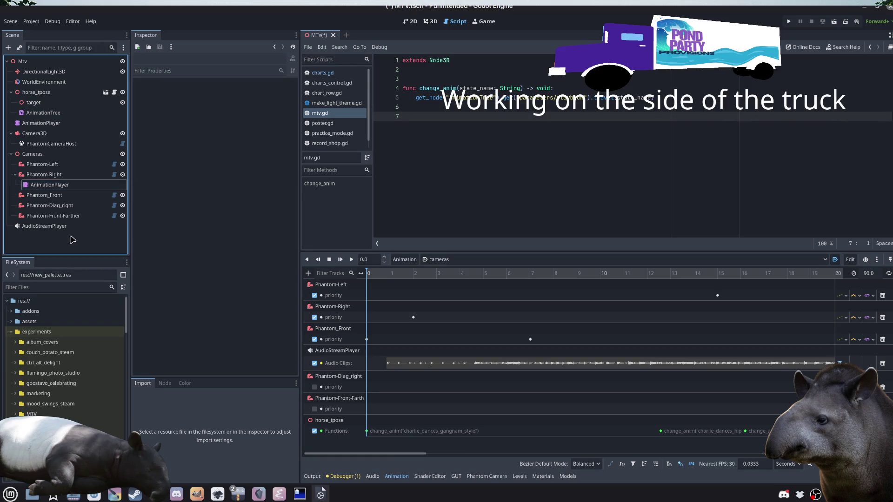
left_click(65, 114)
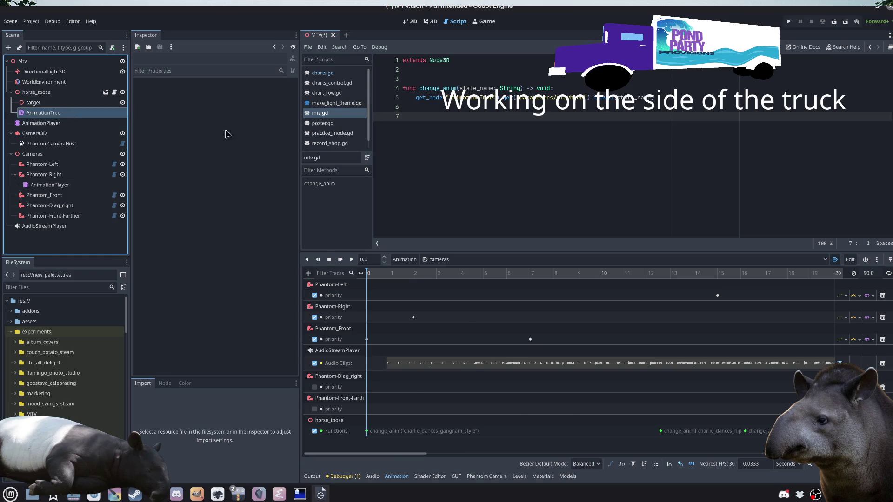
Step: Rearrange the first dance states and show the gangnam_style→hip_hop_dancing_arms transition's Advance settings
left_click(473, 397)
left_click_drag(472, 397, 437, 394)
left_click_drag(548, 399, 522, 408)
left_click_drag(430, 392, 414, 392)
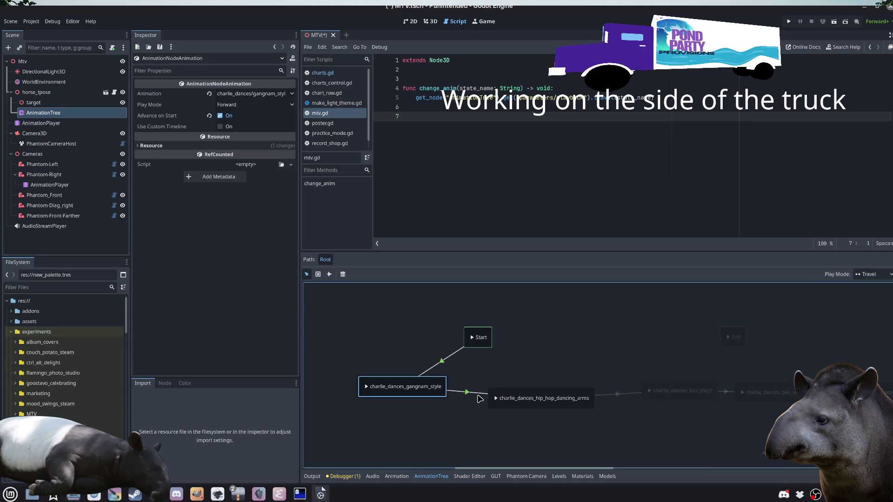
left_click(467, 393)
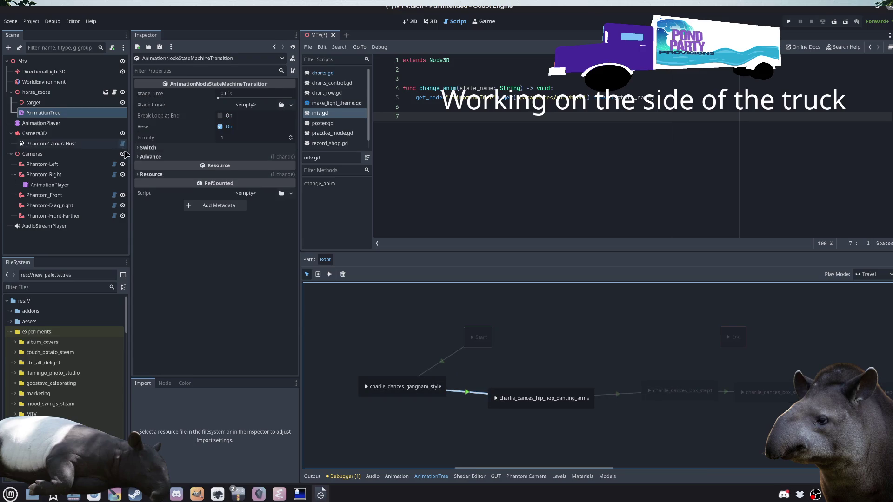
left_click(152, 156)
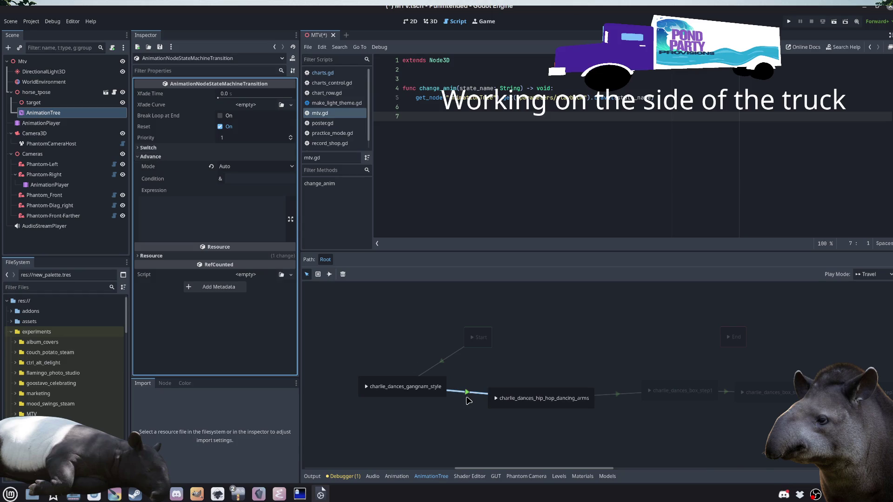
Step: Inspect the charlie_dances_leap state and the belly_dance→leap transition's advance settings
left_click(574, 442)
scroll(575, 441, "right", 5)
scroll(637, 405, "right", 10)
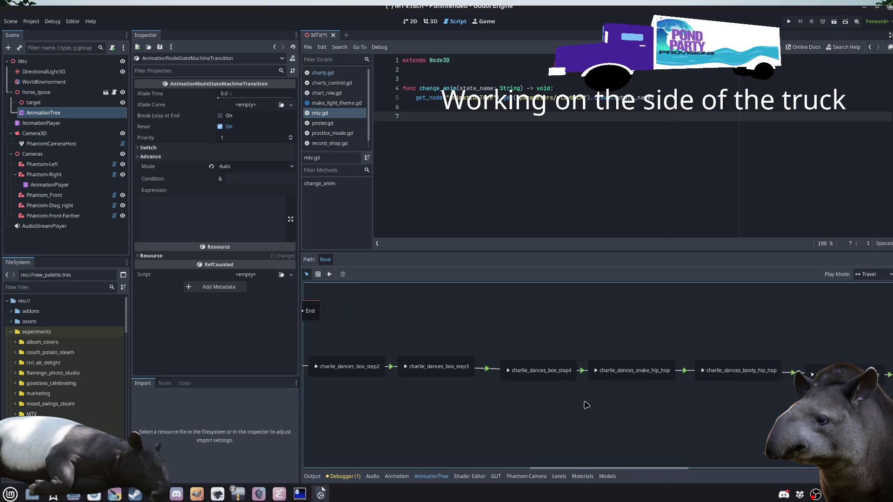
left_click(744, 374)
scroll(524, 406, "left", 10)
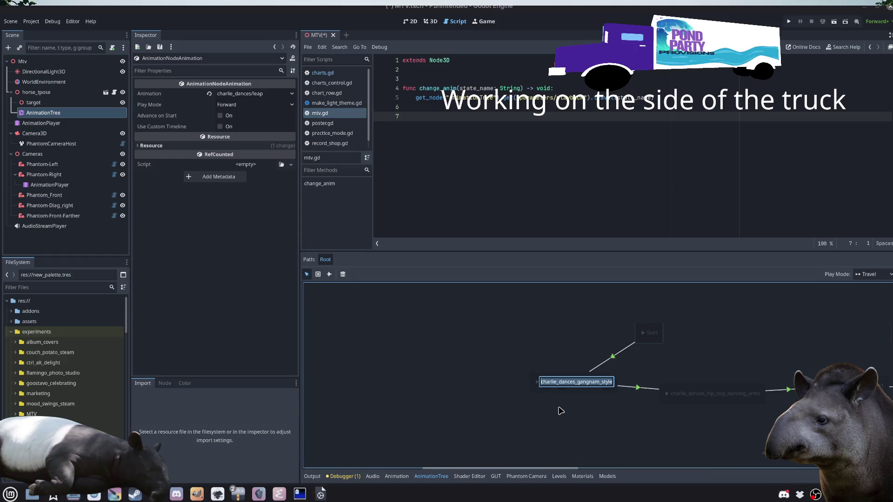
scroll(605, 404, "right", 3)
scroll(561, 403, "right", 15)
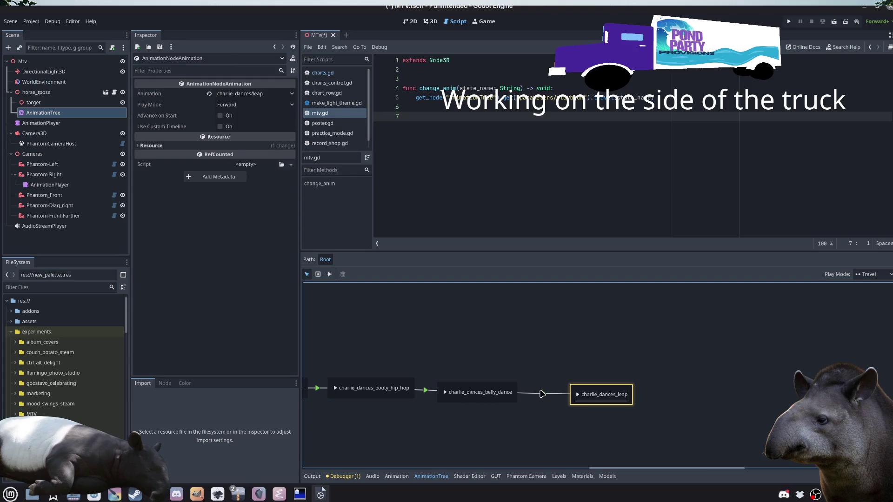
left_click(542, 393)
scroll(503, 430, "left", 10)
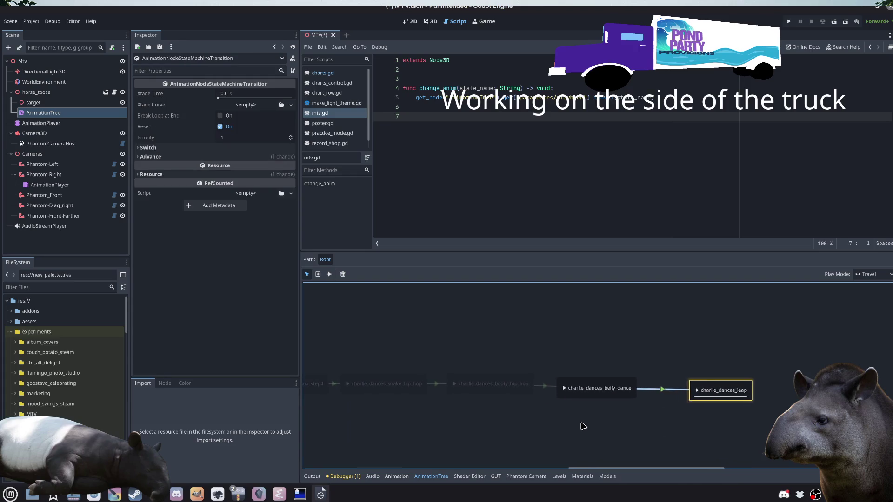
scroll(595, 410, "left", 5)
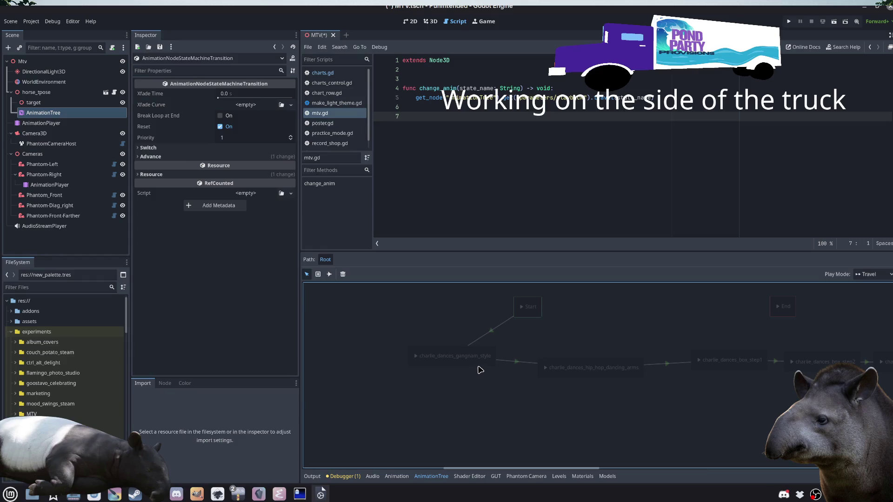
left_click(511, 361)
scroll(504, 389, "right", 15)
scroll(579, 407, "right", 5)
scroll(530, 392, "left", 10)
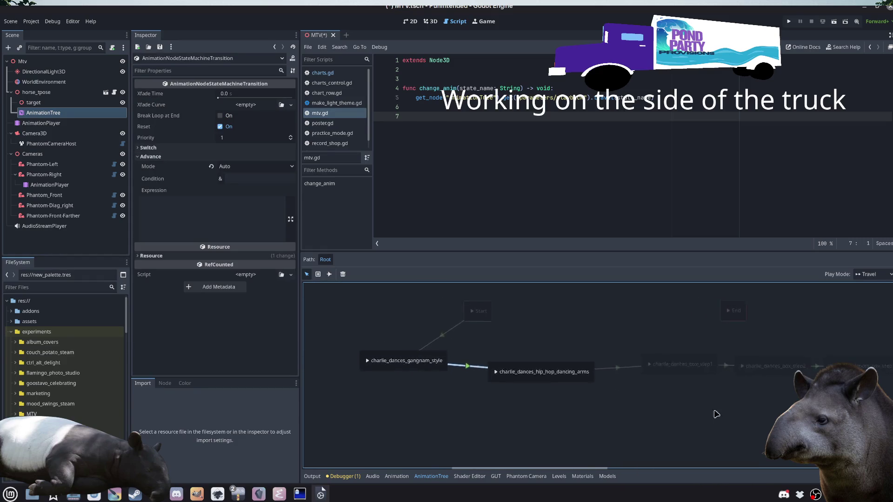
Step: Give the gangnam_style→hip_hop_dancing_arms transition Immediate switch mode and Enabled advance, then save
left_click(154, 148)
left_click(255, 158)
left_click(255, 158)
left_click(255, 159)
left_click(242, 197)
left_click(271, 168)
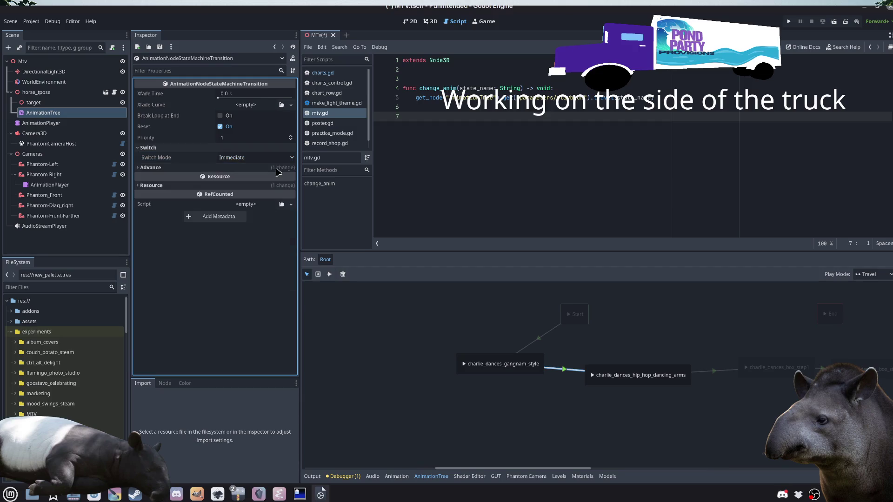
left_click(255, 170)
left_click(292, 180)
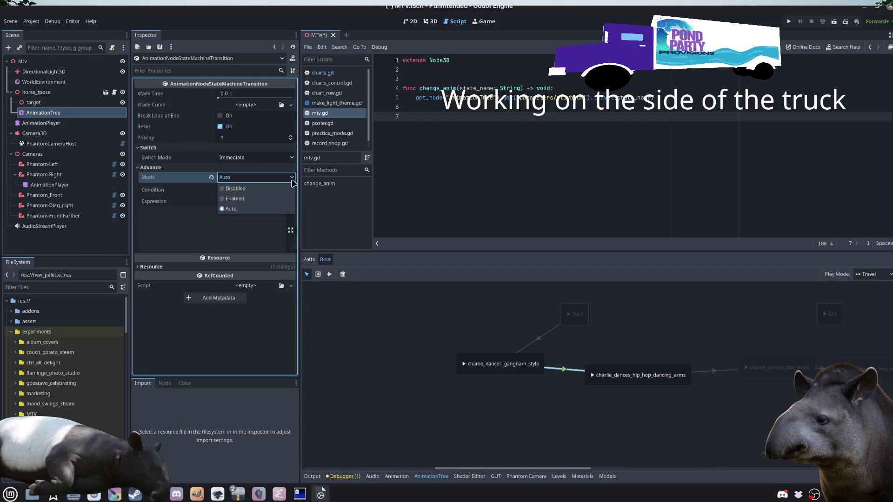
left_click(236, 199)
left_click(522, 432)
key("ctrl+s")
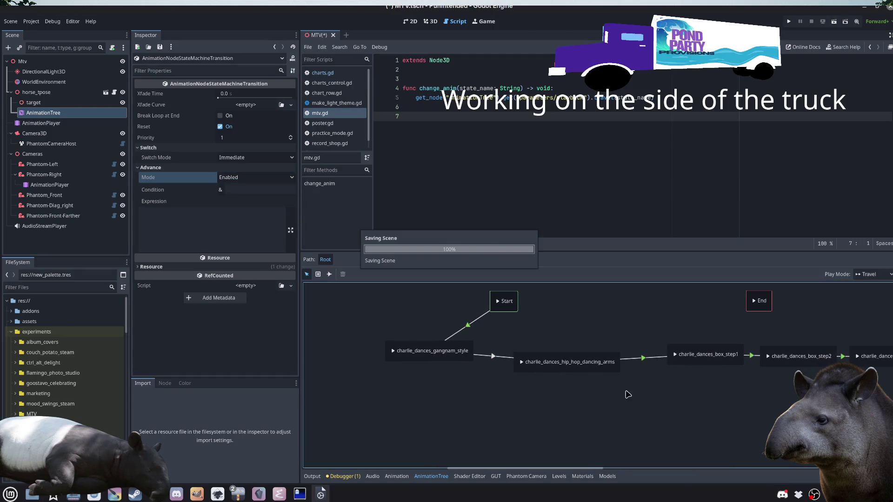
Step: Set advance mode to Enabled on hip_hop_dancing_arms→box_step1 and box_step1→box_step2
left_click(646, 361)
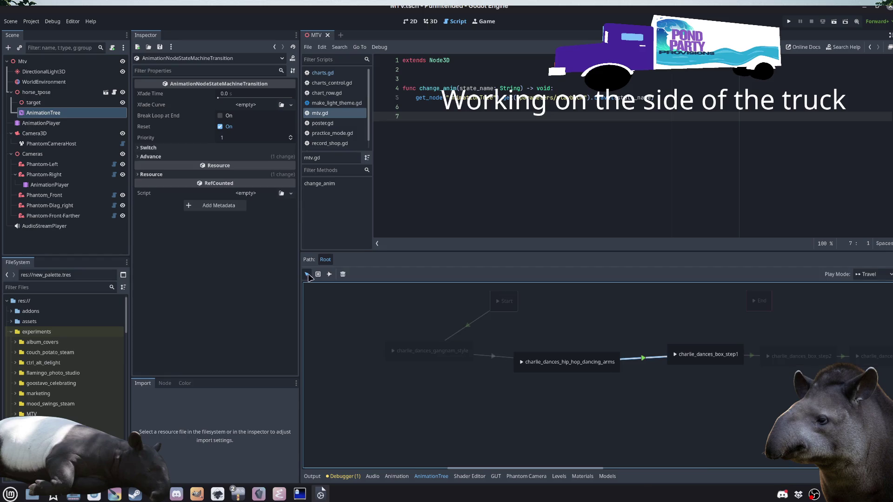
left_click(200, 156)
left_click(256, 167)
left_click(254, 188)
scroll(594, 397, "right", 5)
left_click(561, 341)
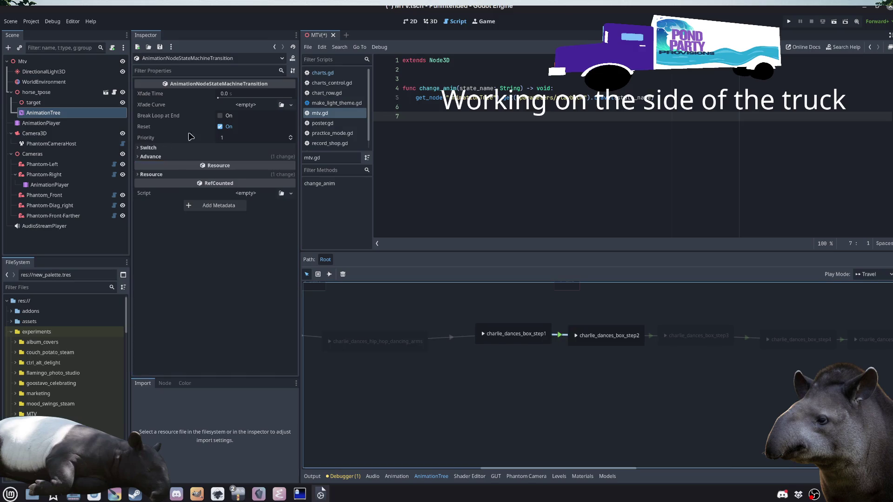
left_click(180, 158)
left_click(228, 166)
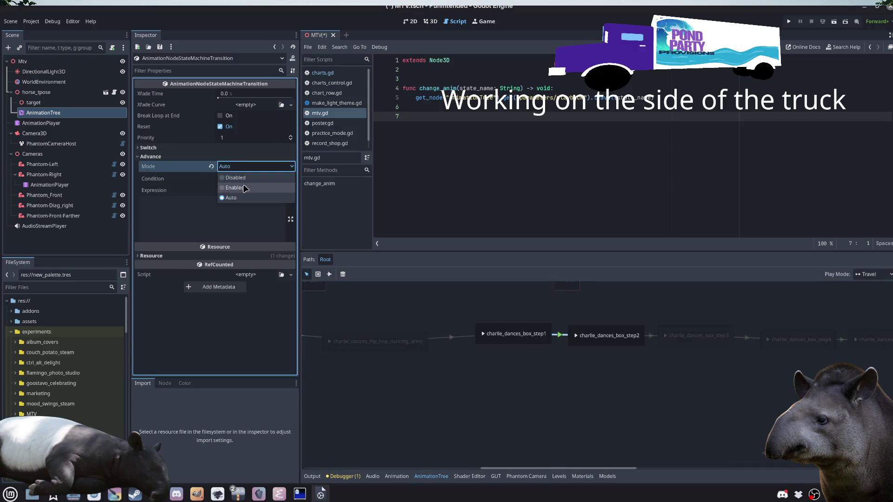
left_click(242, 186)
Step: Set advance mode to Enabled on box_step2→box_step3 and box_step3→box_step4
scroll(583, 402, "right", 2)
scroll(582, 401, "right", 4)
left_click(458, 317)
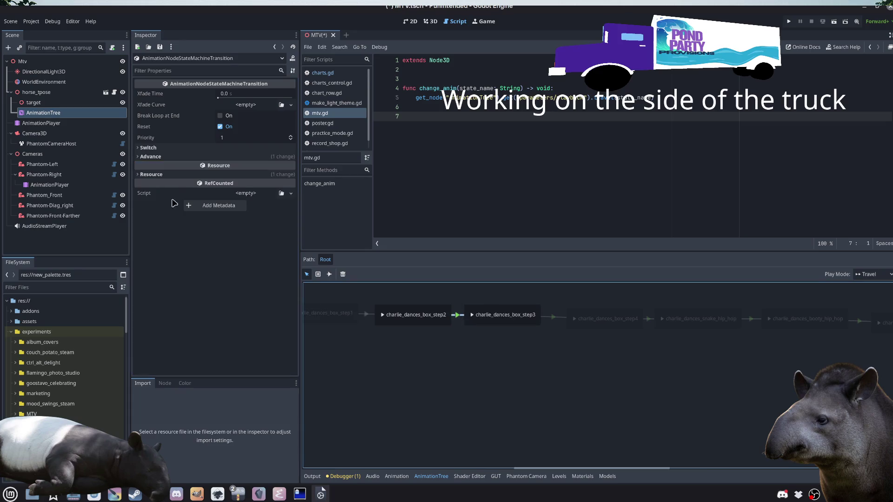
left_click(183, 156)
left_click(238, 167)
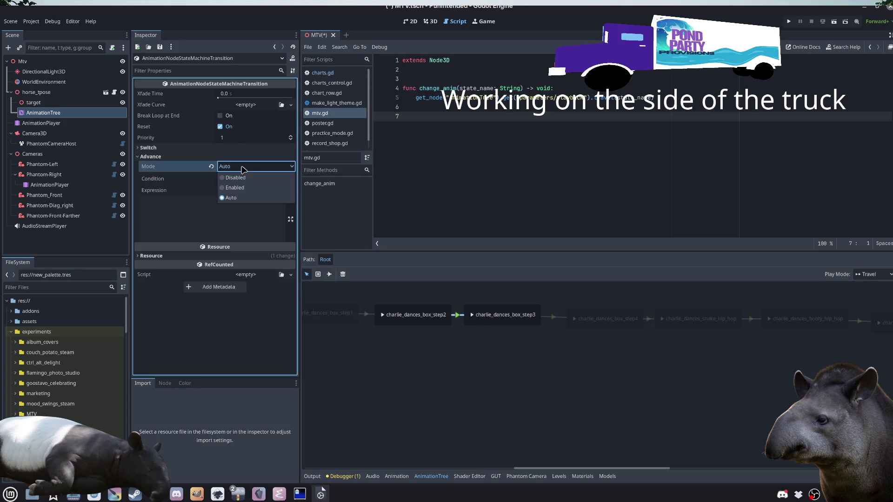
left_click(235, 185)
left_click(556, 318)
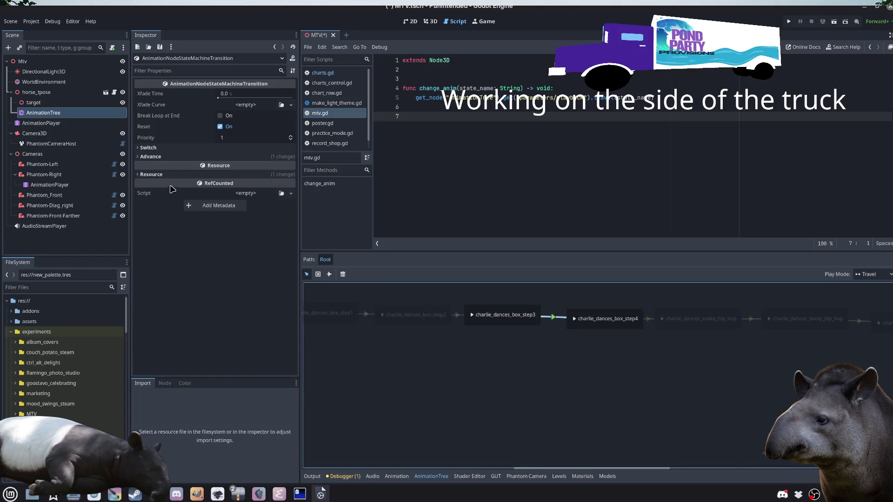
left_click(182, 156)
left_click(241, 168)
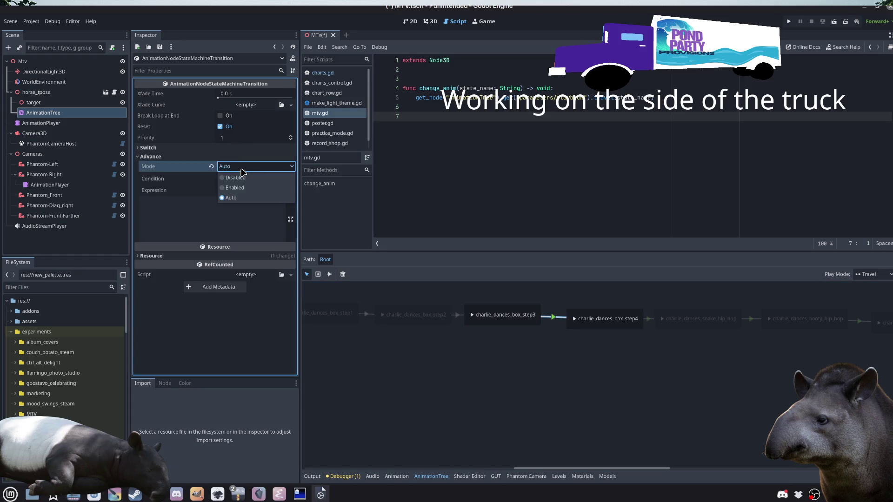
left_click(245, 189)
Step: Set advance mode to Enabled on box_step4→snake_hip_hop and snake_hip_hop→booty_hip_hop
left_click(649, 319)
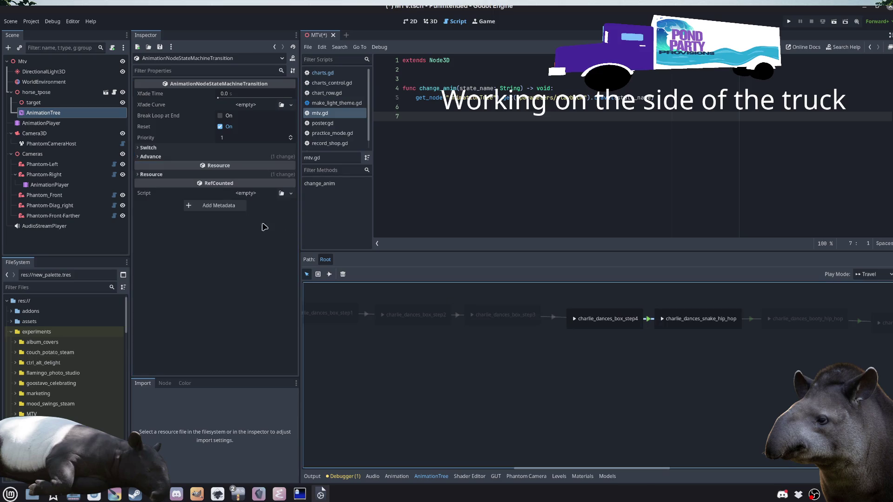
left_click(169, 157)
left_click(232, 168)
left_click(243, 189)
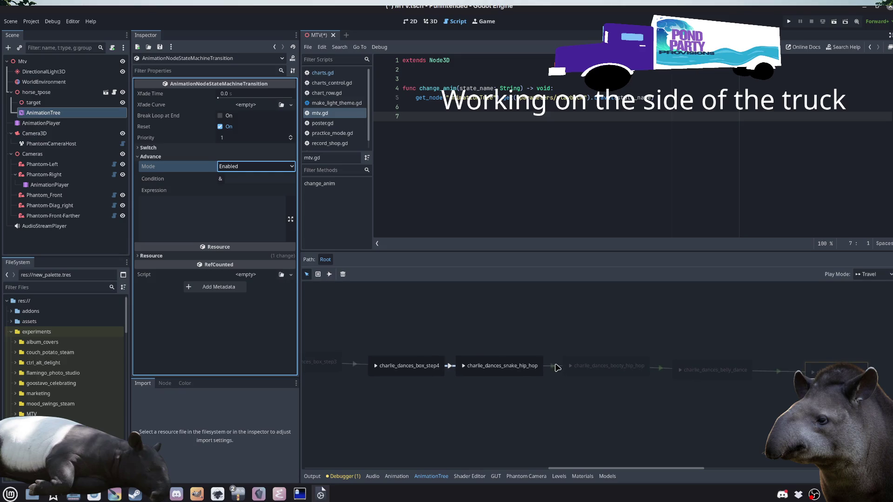
left_click(554, 366)
left_click(169, 157)
left_click(232, 167)
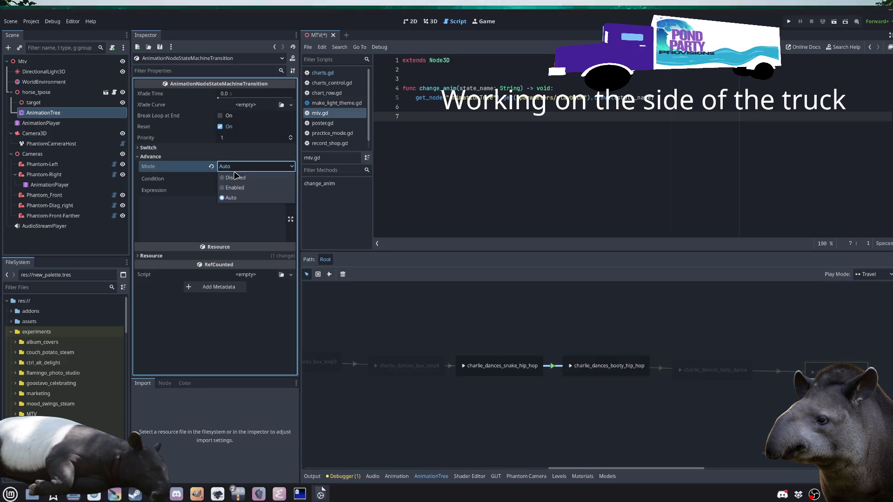
left_click(244, 189)
Step: Enable advance on booty_hip_hop→belly_dance and belly_dance→leap, save, and run the project with F5
left_click(661, 368)
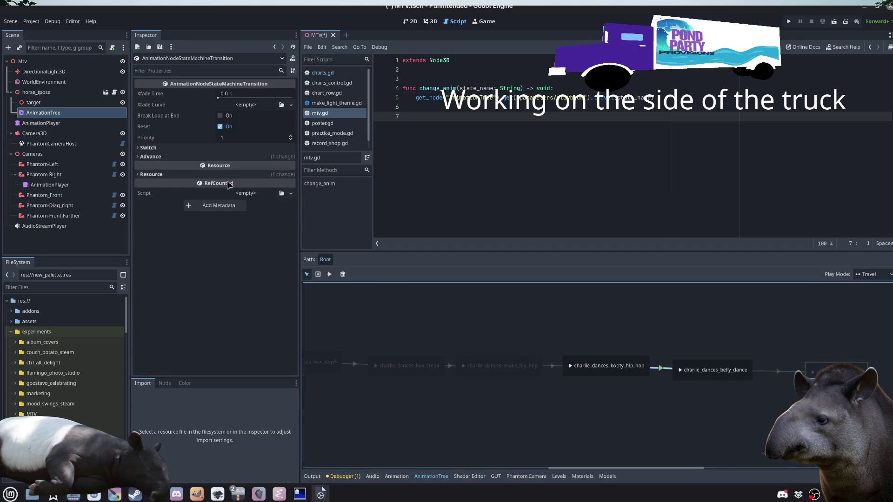
left_click(158, 157)
left_click(244, 166)
left_click(248, 188)
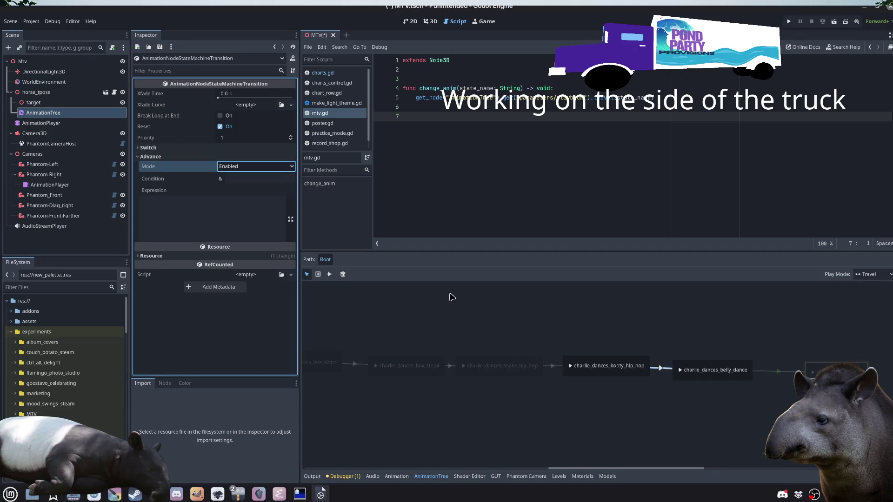
left_click(775, 370)
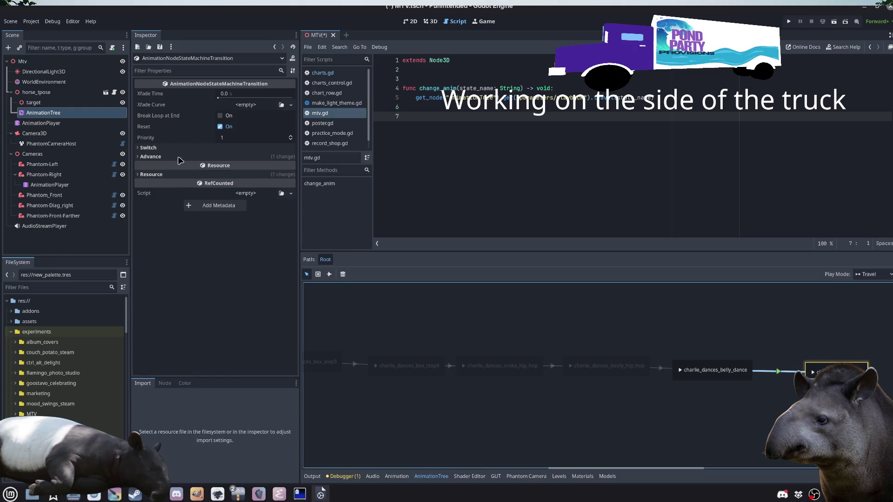
left_click(179, 158)
left_click(245, 167)
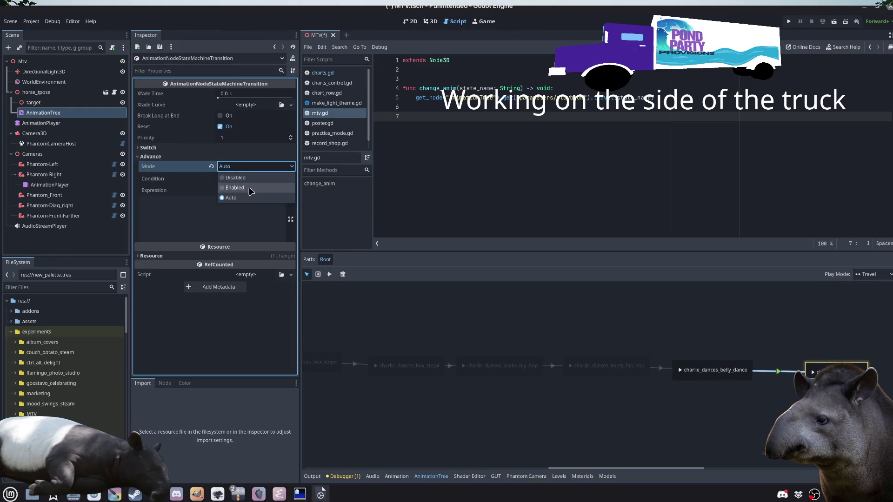
left_click(248, 188)
left_click(423, 411)
key("ctrl+s")
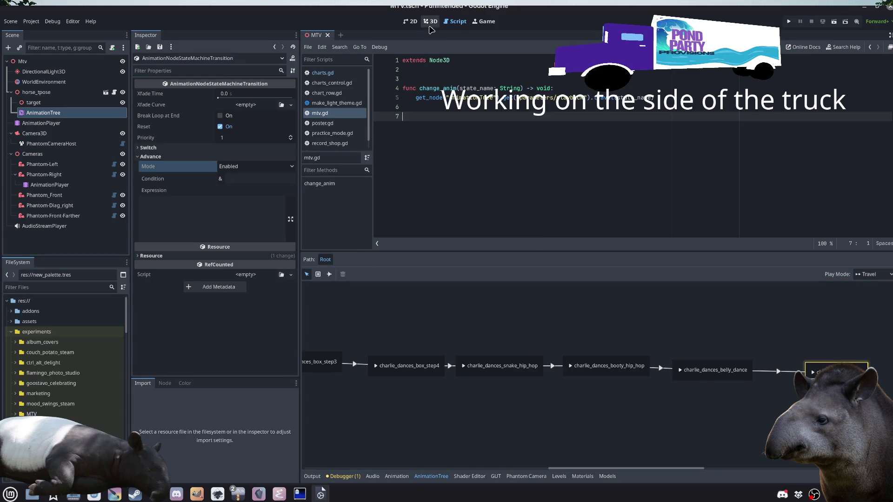
left_click(430, 21)
key("F5")
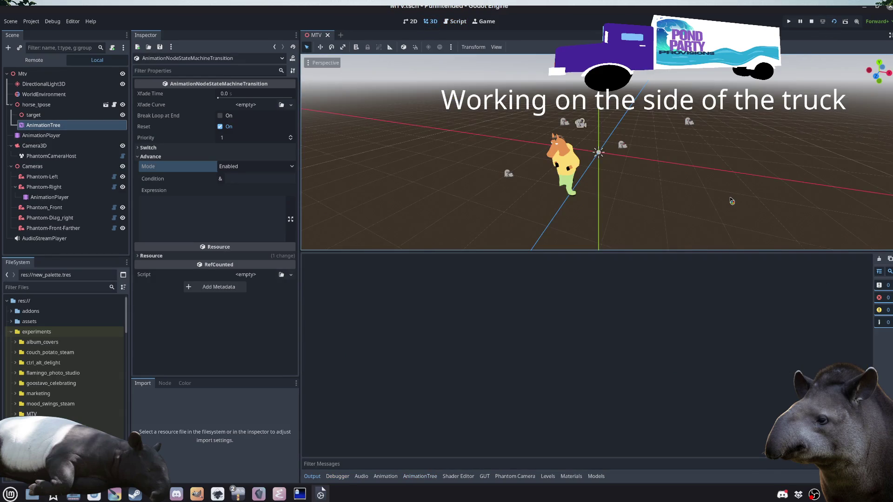
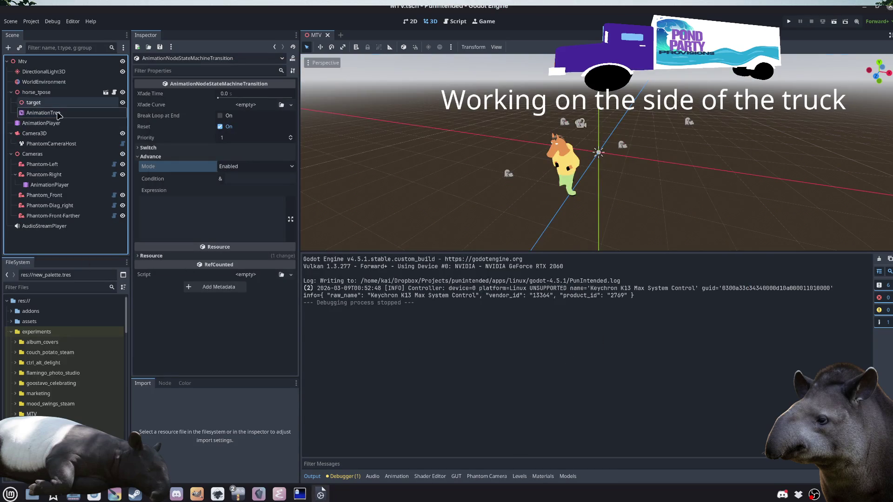
Step: In the AnimationTree graph, set the gangnam_style → hip_hop_dancing_arms transition's advance condition to 'foo'
left_click(43, 113)
scroll(512, 418, "left", 10)
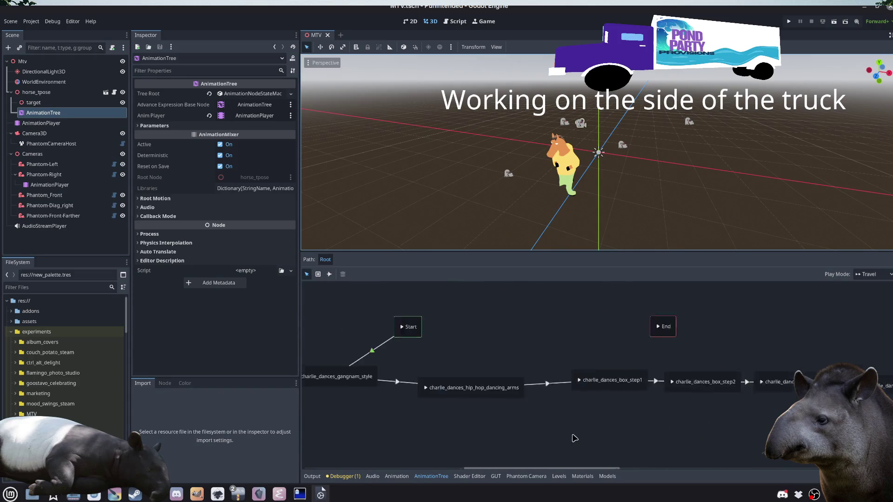
scroll(564, 417, "up", 1)
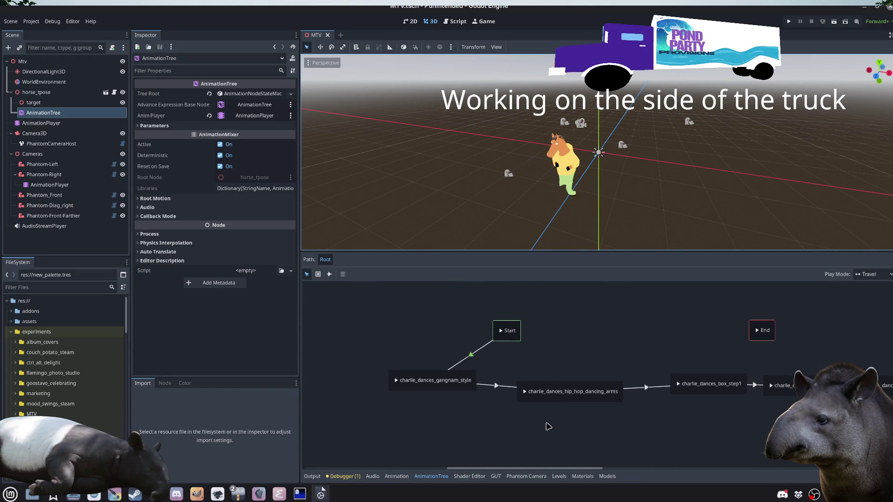
left_click(496, 386)
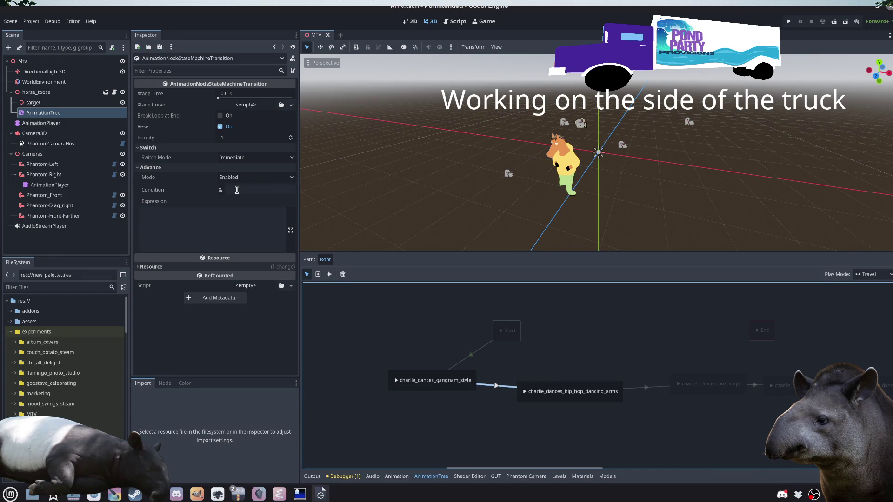
left_click(237, 190)
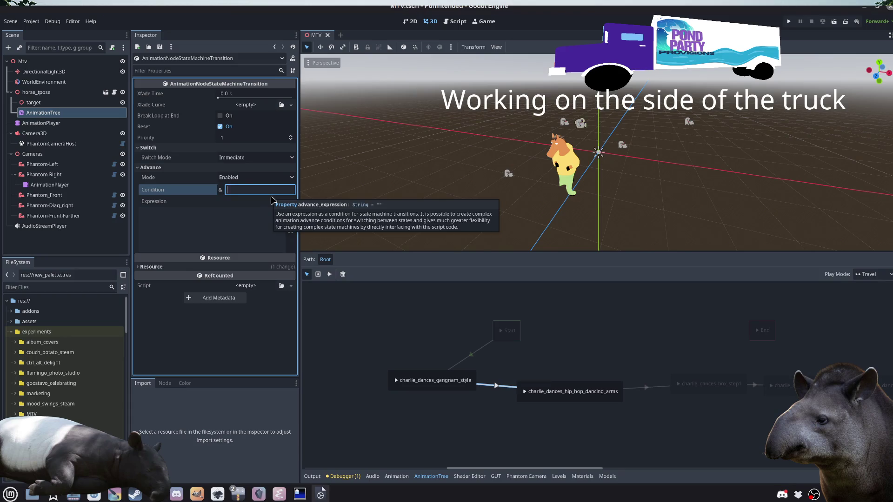
type("foo")
left_click(216, 234)
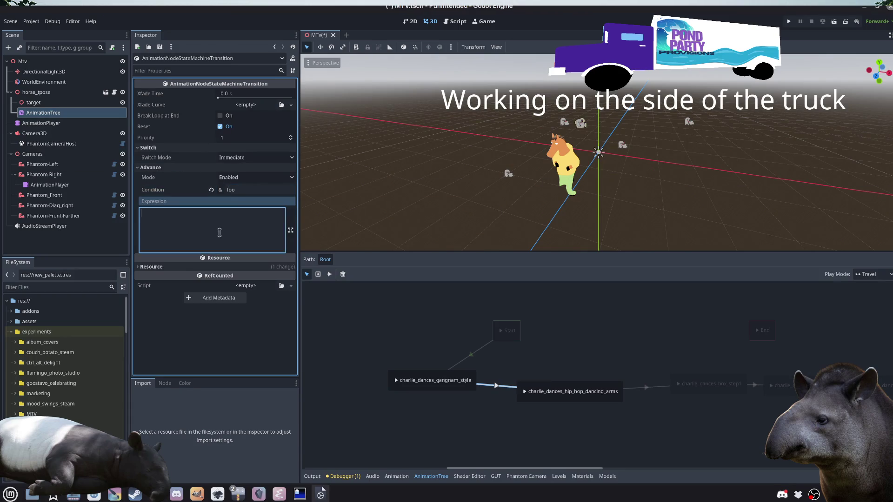
left_click(251, 190)
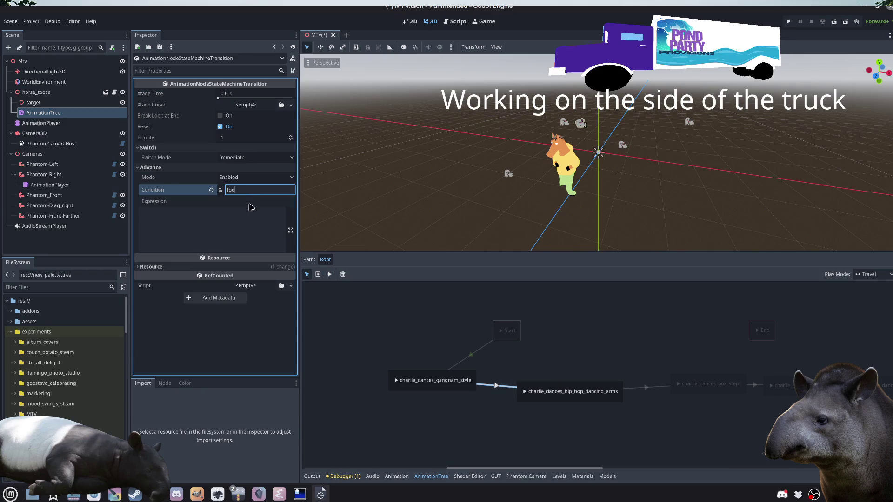
left_click(385, 331)
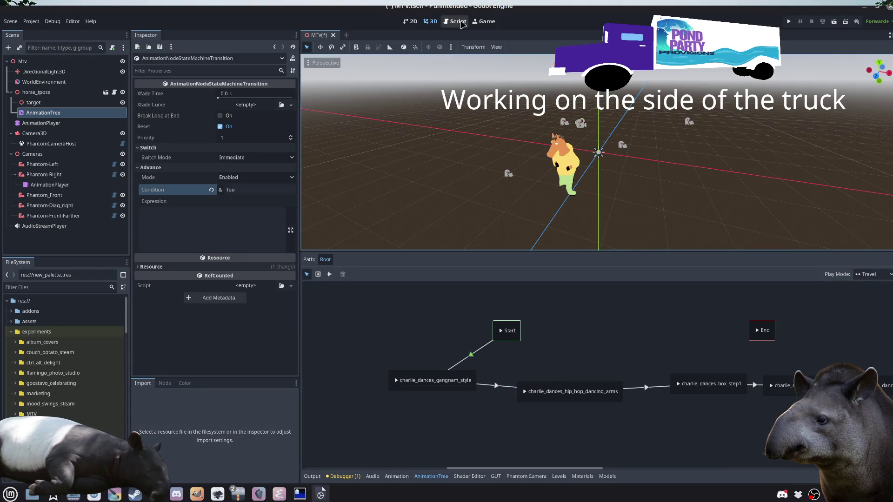
Step: Revert the gangnam_style → hip_hop_dancing_arms transition's advance condition, removing 'foo'
left_click(456, 21)
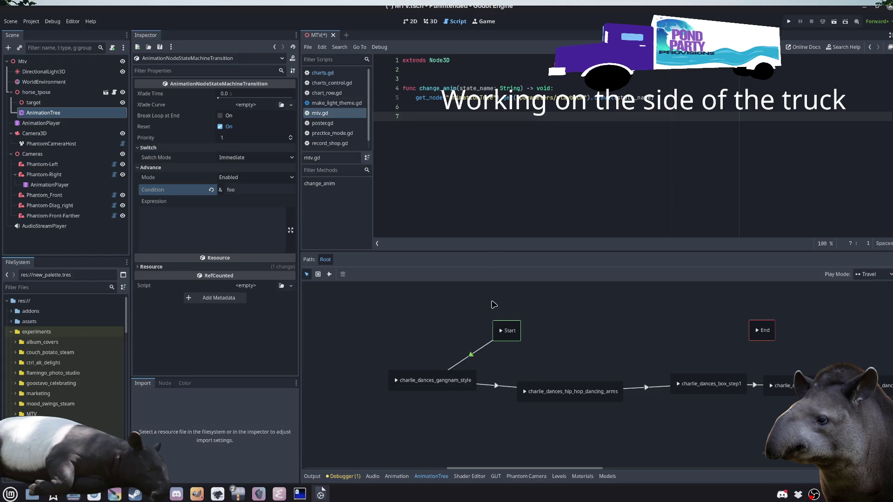
left_click(502, 399)
left_click(498, 387)
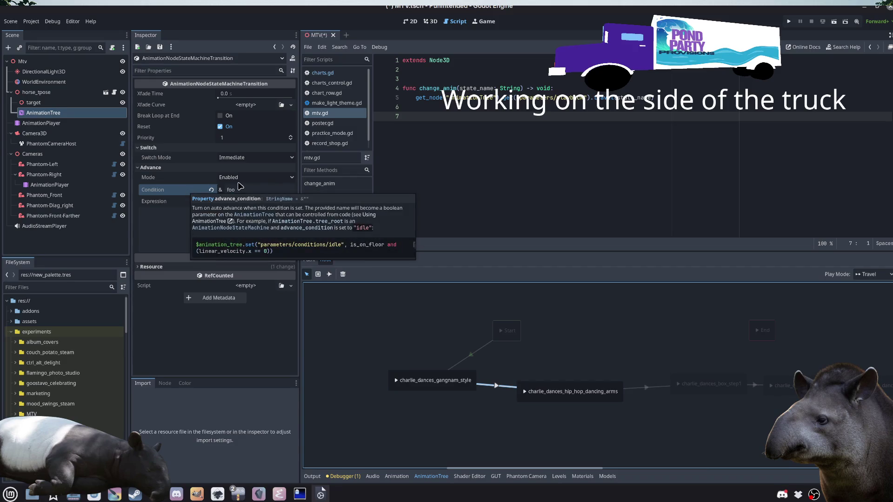
mouse_move(185, 191)
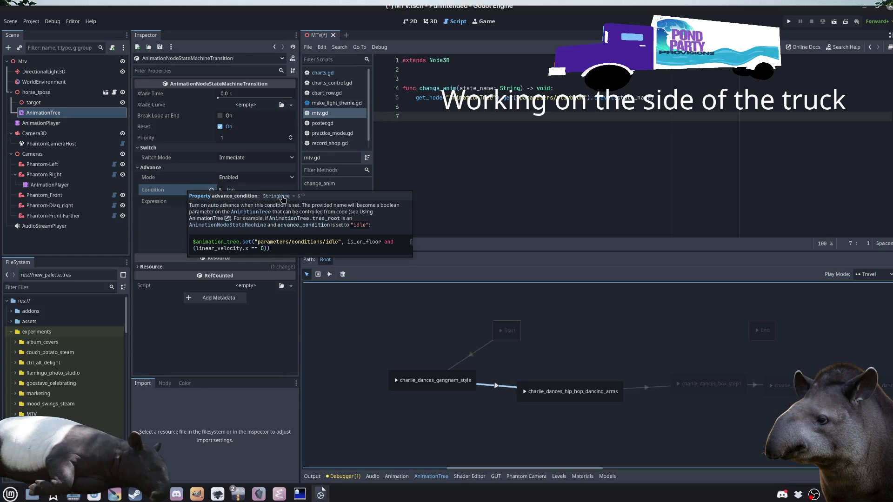
left_click(254, 189)
left_click(212, 190)
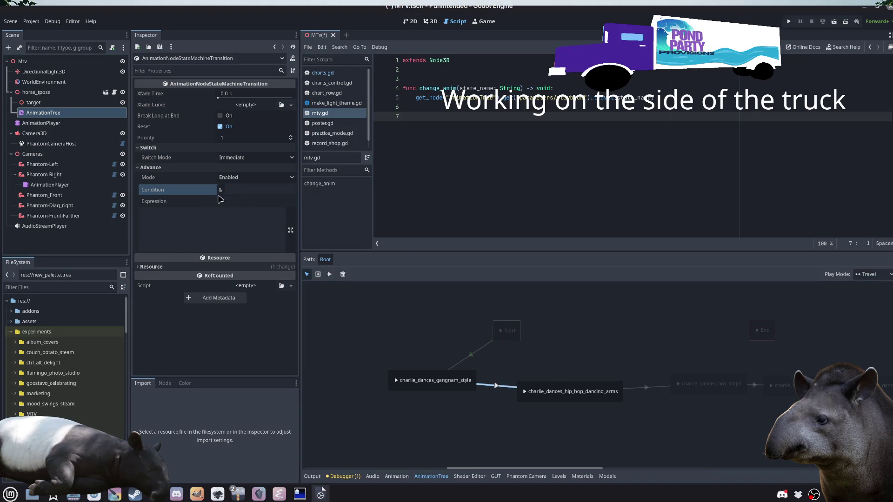
left_click(578, 453)
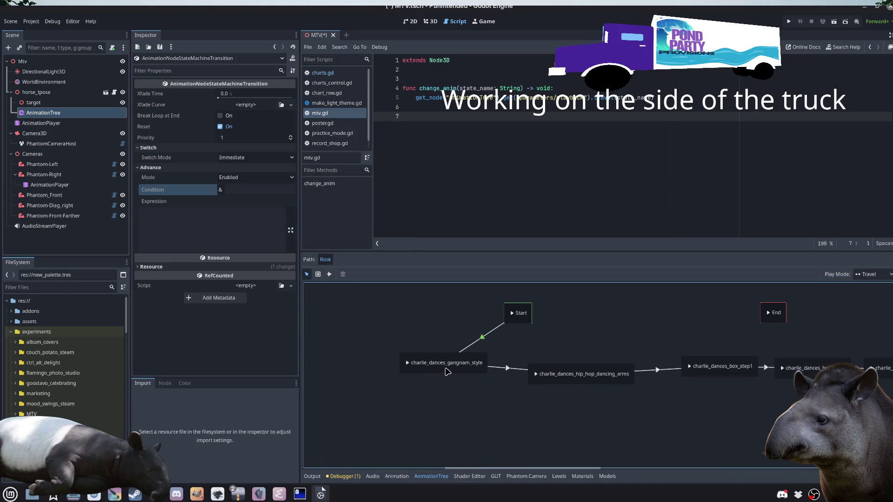
Step: Reposition the gangnam_style and hip_hop_dancing_arms states, then show Phantom-Right's cameras animation
left_click_drag(448, 372, 439, 392)
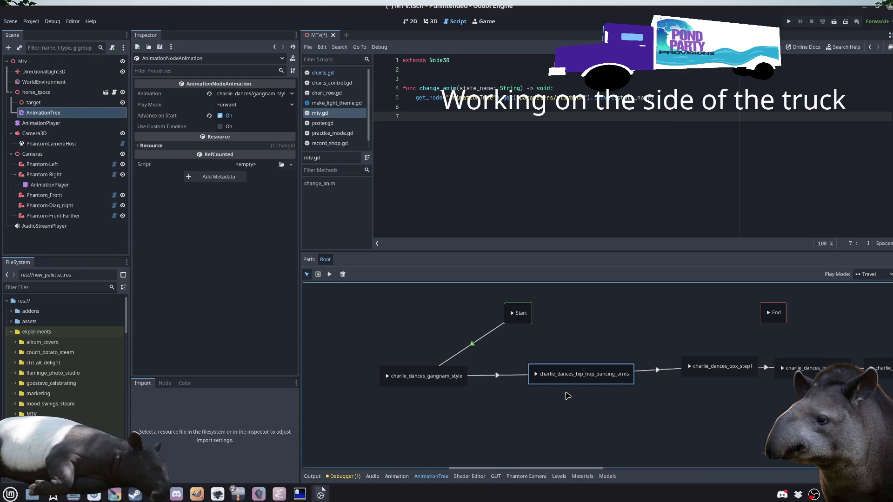
left_click_drag(561, 387, 502, 386)
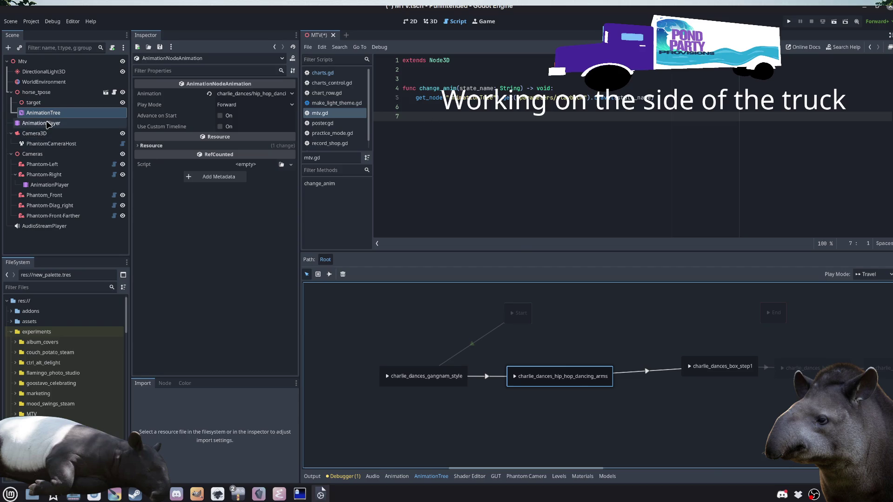
left_click(49, 185)
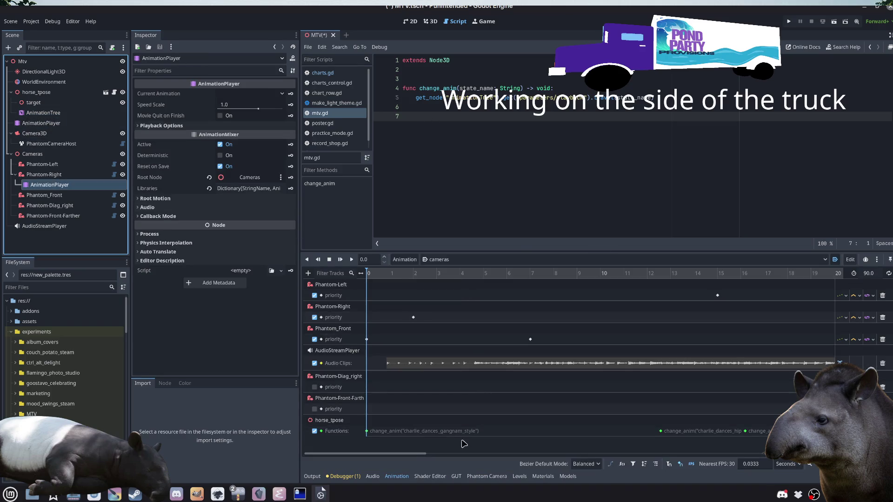
left_click_drag(401, 455, 440, 454)
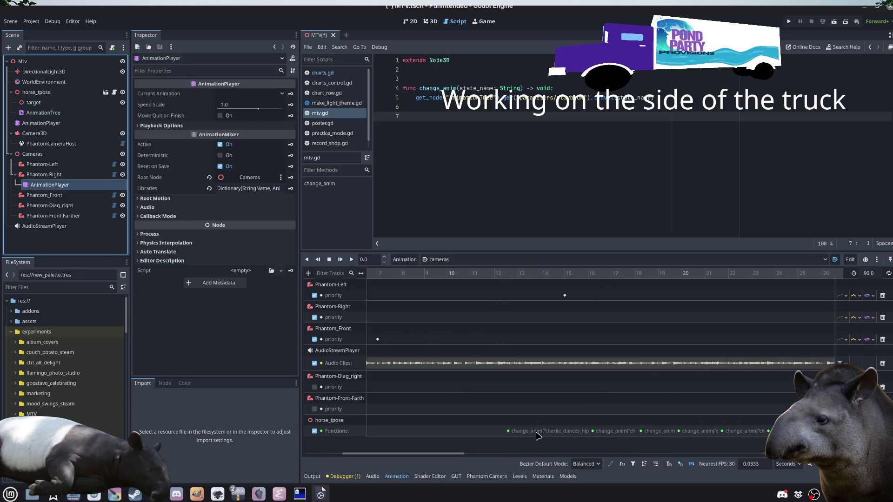
left_click(568, 435)
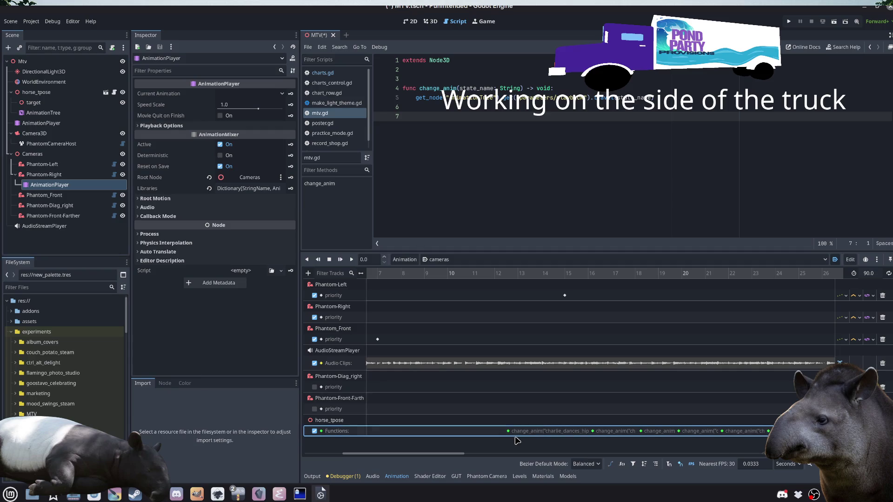
left_click(509, 431)
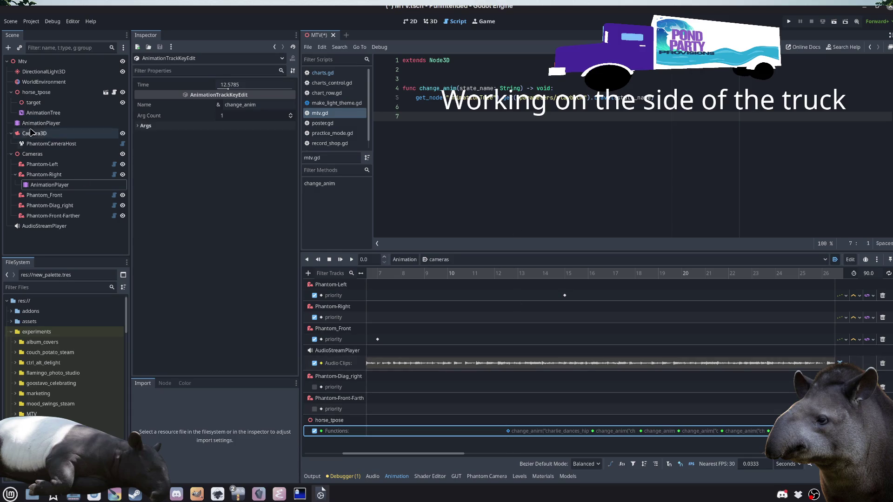
left_click(52, 116)
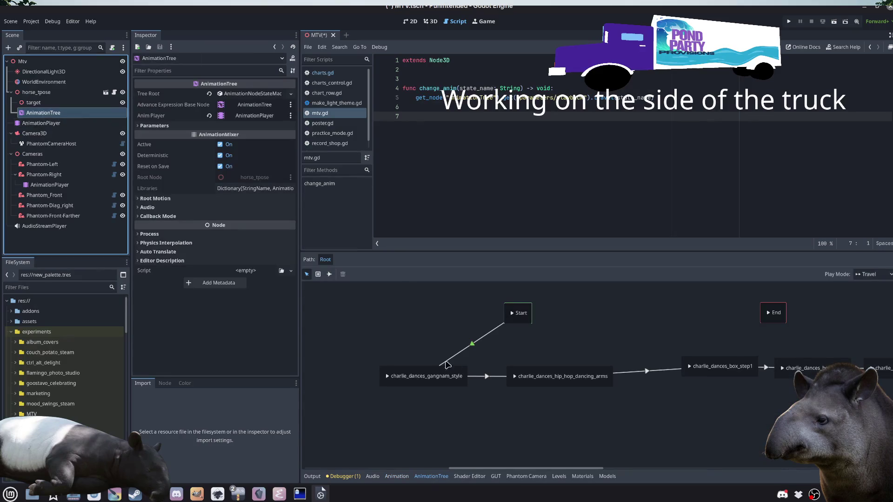
Step: Spread the gangnam_style and hip_hop_dancing_arms states apart in the state machine graph
left_click(485, 376)
left_click_drag(441, 380, 377, 375)
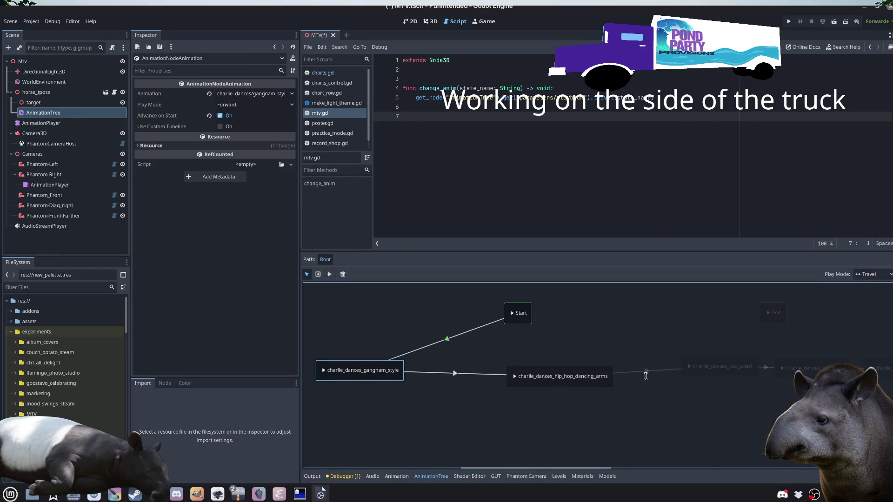
left_click_drag(553, 386, 609, 380)
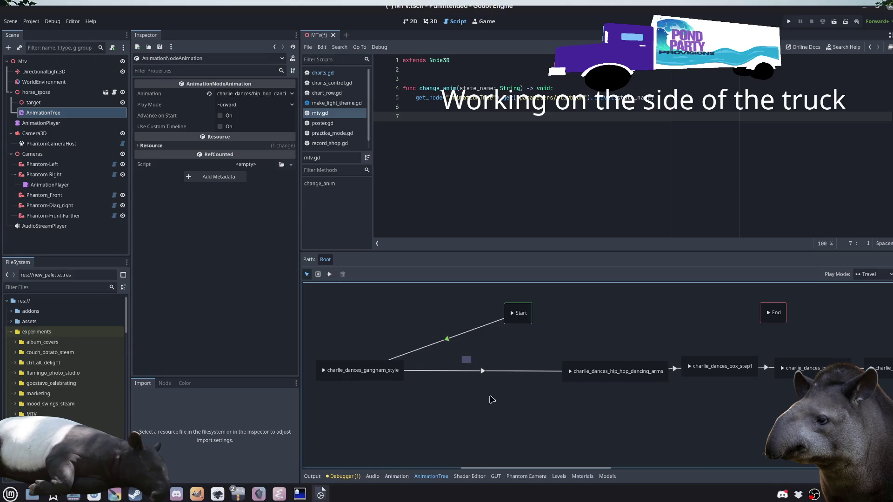
left_click_drag(471, 356, 510, 388)
left_click(483, 374)
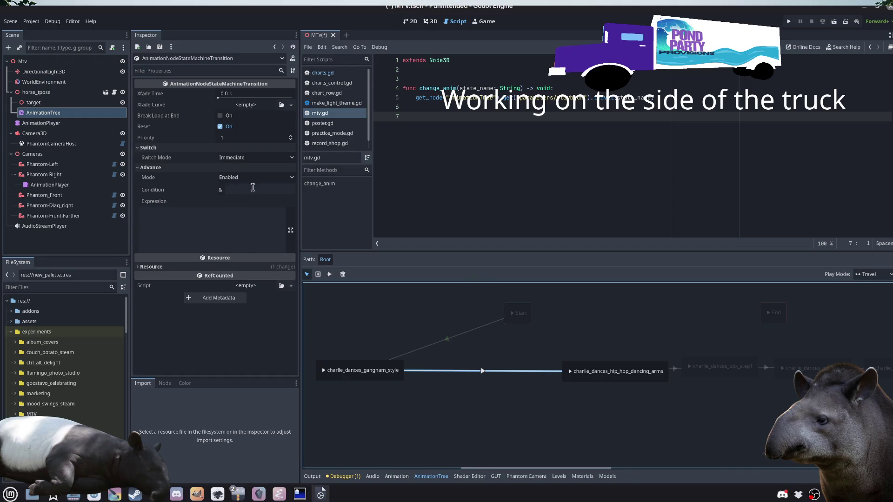
left_click(478, 423)
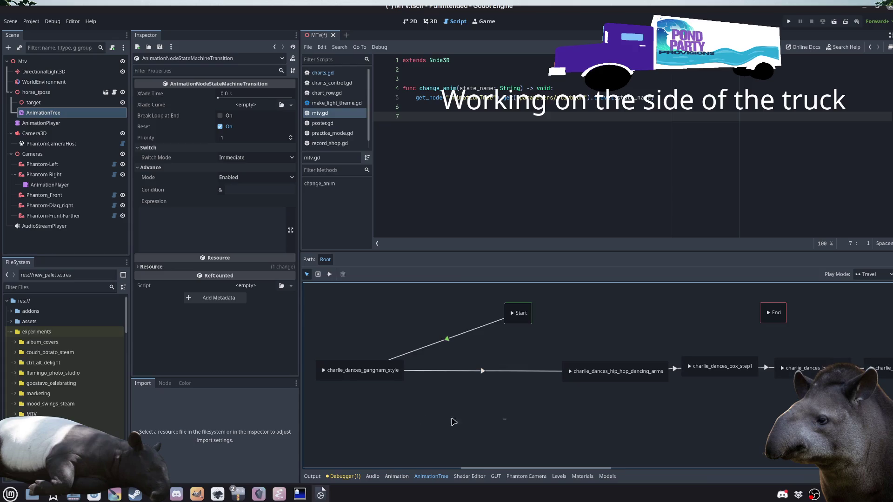
Step: Move both states closer together again, then bring up the cameras animation timeline
left_click_drag(400, 380, 470, 387)
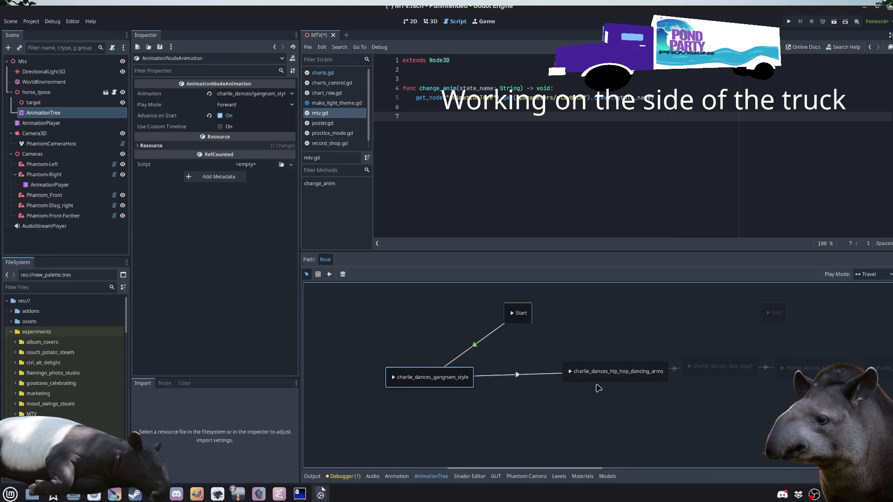
mouse_move(581, 379)
left_mouse_down()
mouse_move(530, 400)
mouse_move(551, 383)
left_mouse_up()
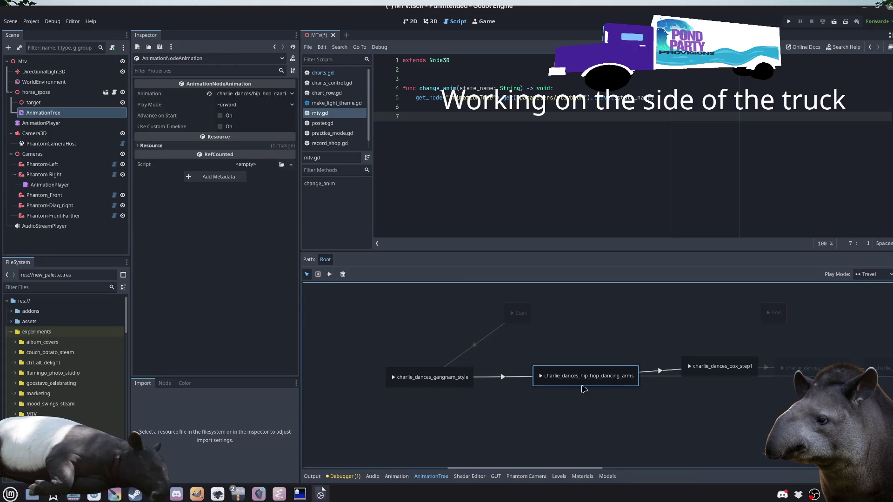
scroll(590, 435, "right", 3)
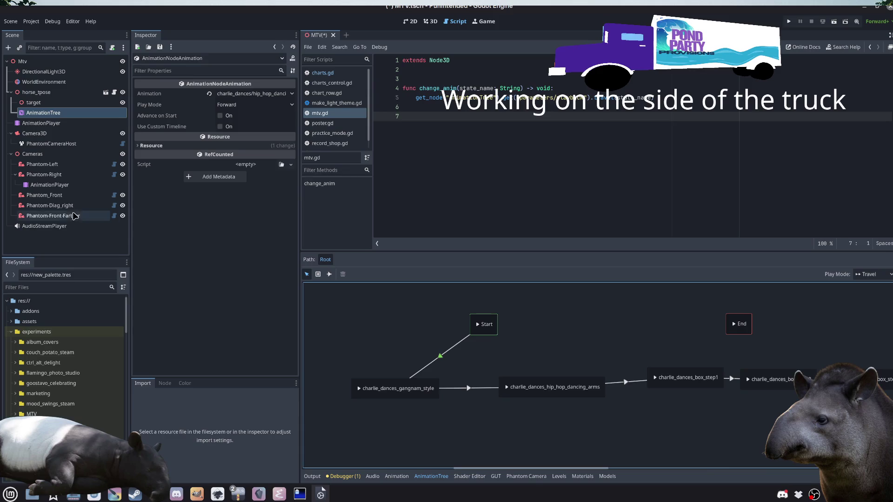
left_click(42, 186)
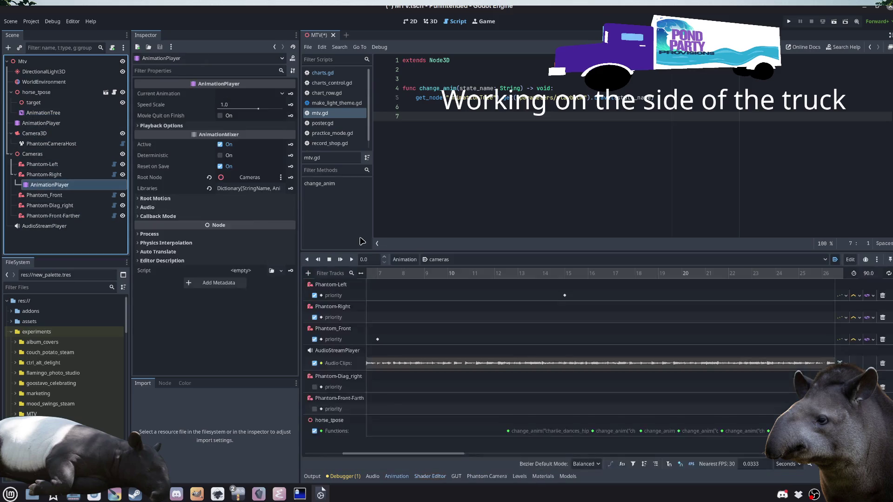
Step: Scroll the cameras timeline, then move AnimationTree above target under horse_tpose in the Scene dock
left_click_drag(437, 455, 365, 452)
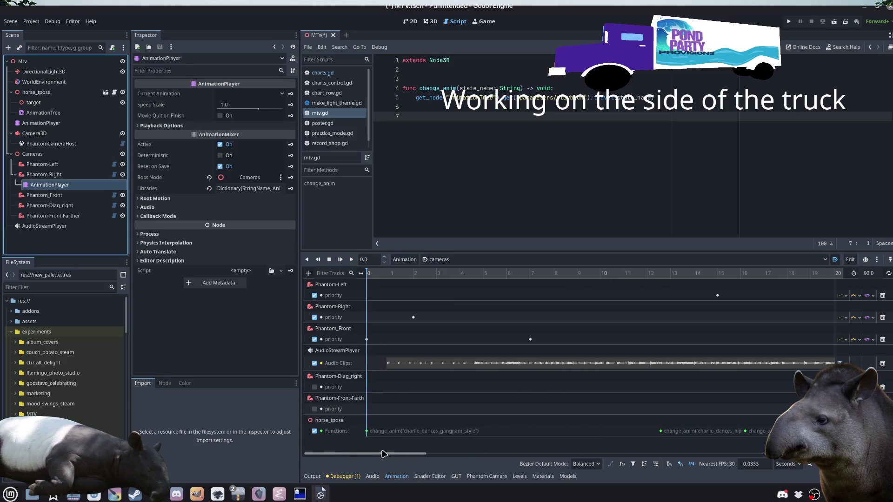
mouse_move(386, 453)
left_mouse_down()
mouse_move(408, 452)
mouse_move(378, 452)
left_mouse_up()
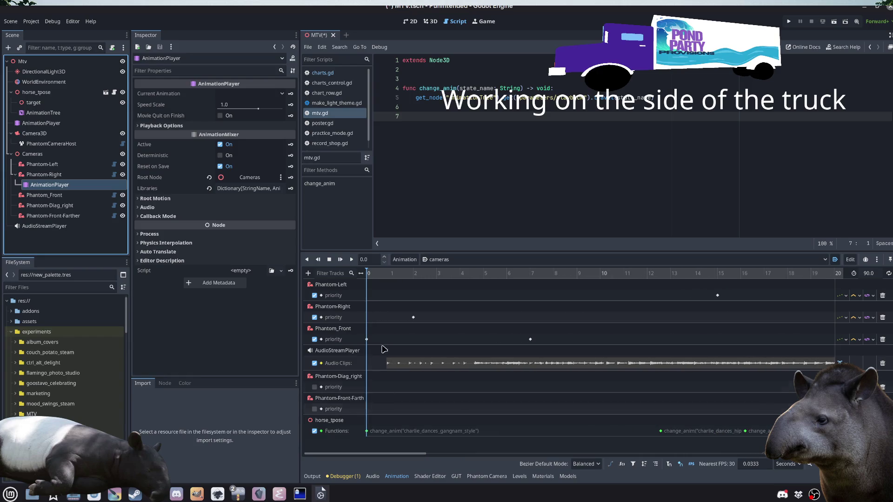
left_click(51, 244)
left_click(477, 182)
left_click(54, 247)
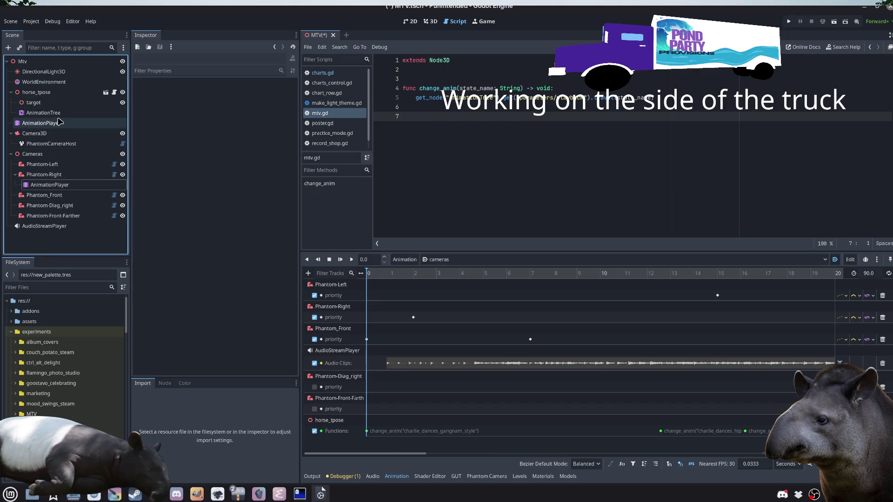
left_click_drag(46, 113, 51, 99)
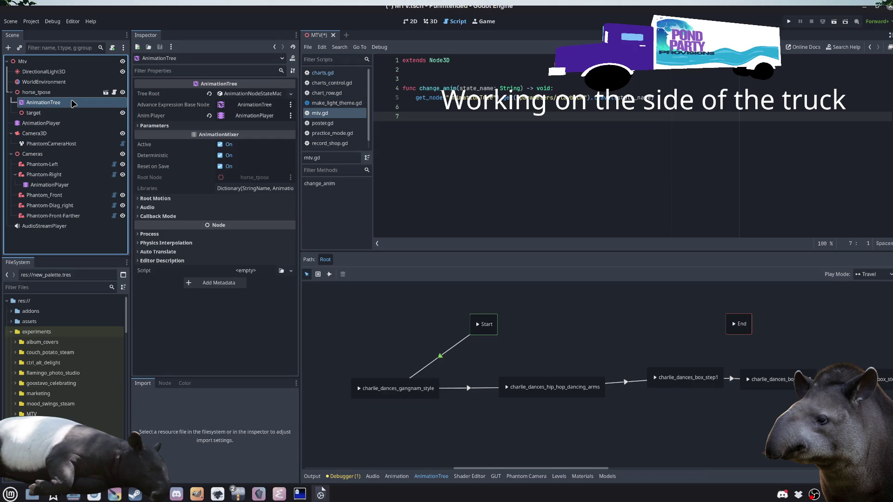
Step: Undo the AnimationTree move and preview the hip_hop_dancing_arms state's playback
key("ctrl+z")
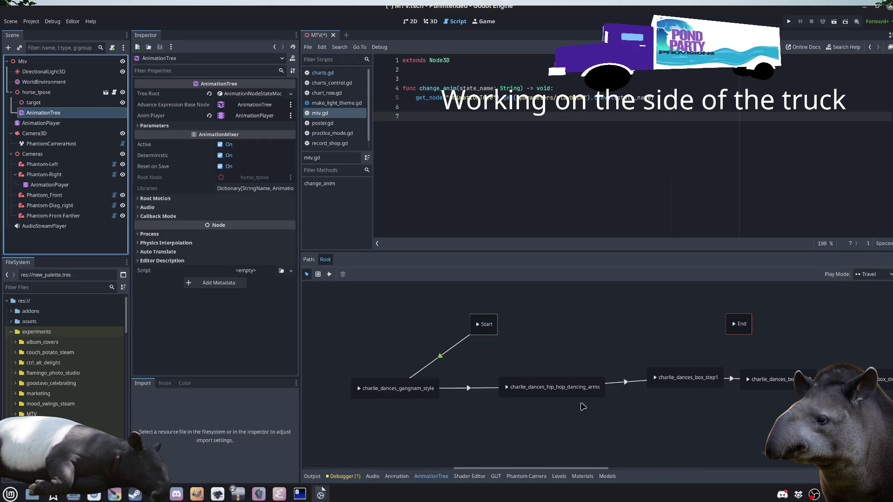
scroll(549, 416, "right", 2)
left_click(525, 388)
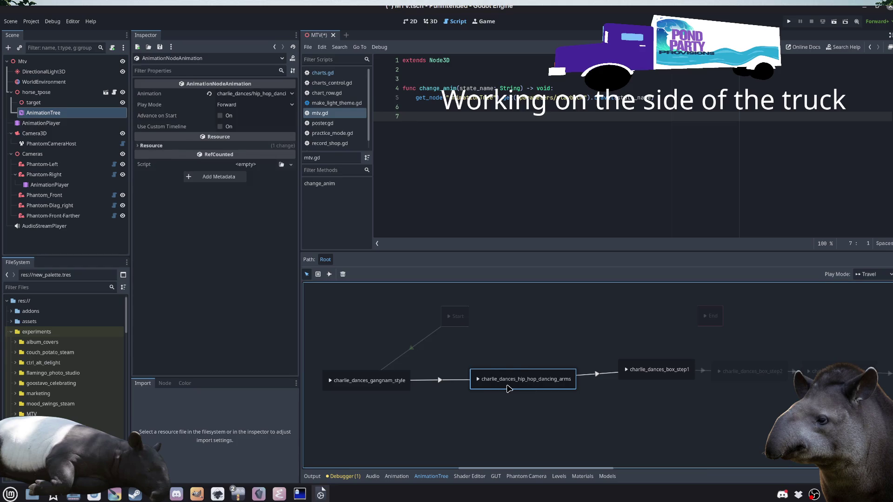
left_click(478, 379)
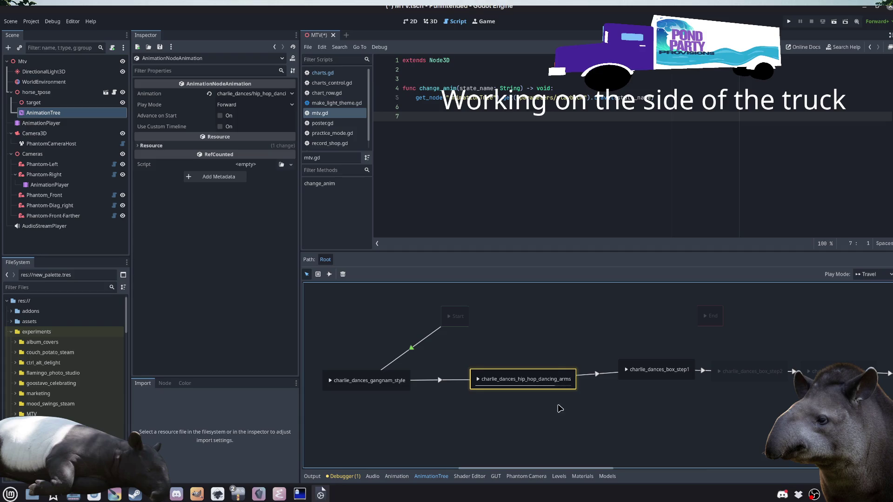
left_click(530, 424)
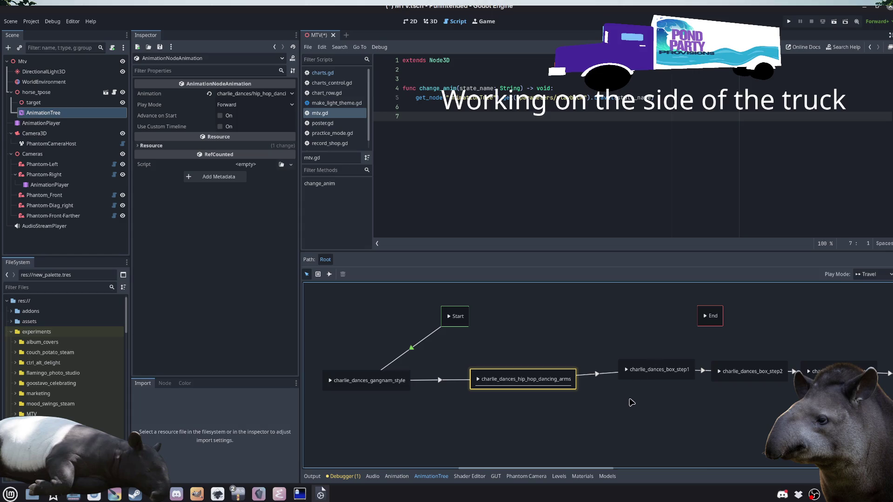
Step: Move box_step1 down and right, and lift hip_hop_dancing_arms above the chain
scroll(628, 412, "up", 1)
scroll(634, 423, "down", 1)
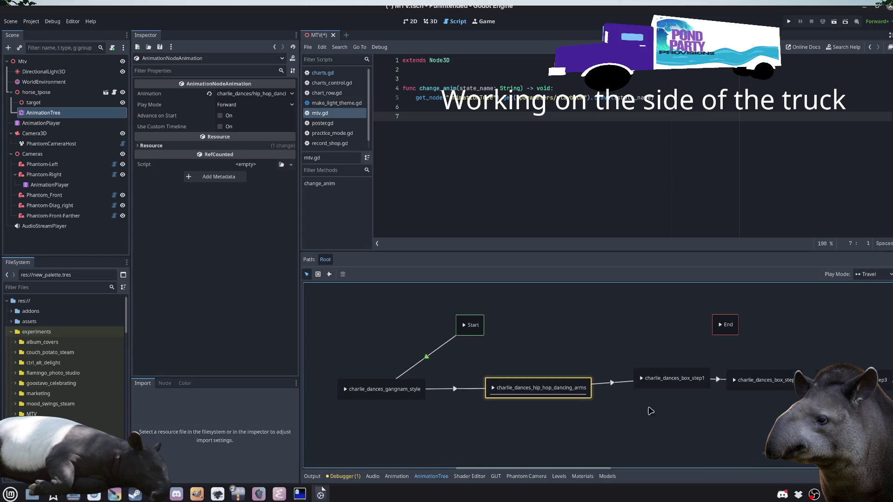
left_click_drag(673, 389, 678, 432)
left_click_drag(581, 385, 600, 363)
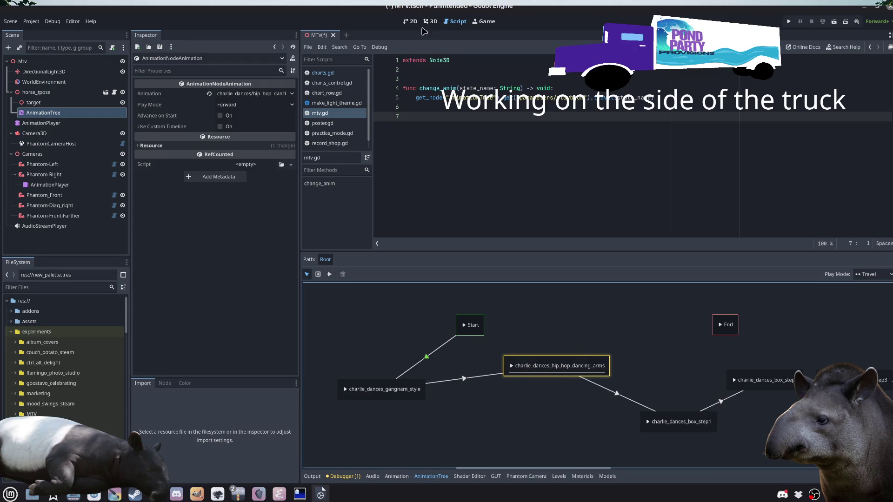
Step: In Phantom-Right's cameras animation, scrub playback to about 12.57 s at the hip_hop change_anim key
left_click(50, 184)
left_click(660, 431)
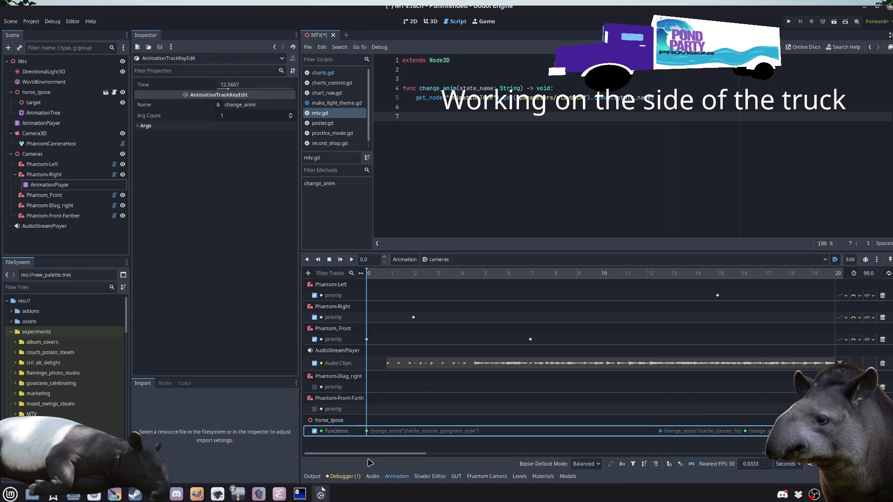
left_click_drag(381, 453, 436, 453)
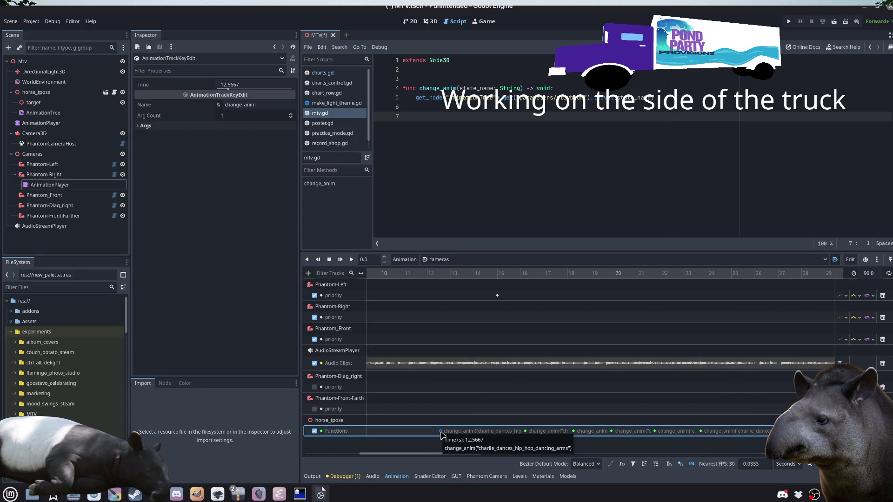
left_click(423, 275)
mouse_move(424, 277)
left_mouse_down()
mouse_move(434, 354)
mouse_move(426, 411)
left_mouse_up()
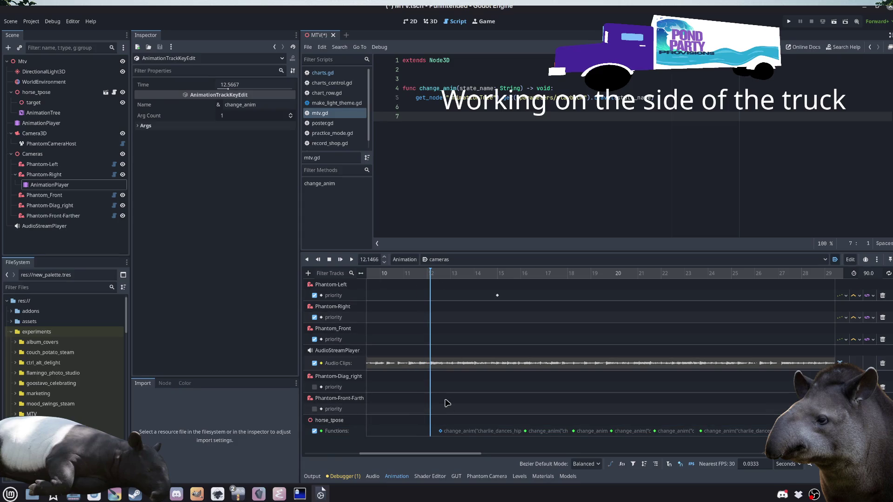
left_click(436, 285)
left_click_drag(432, 275, 440, 279)
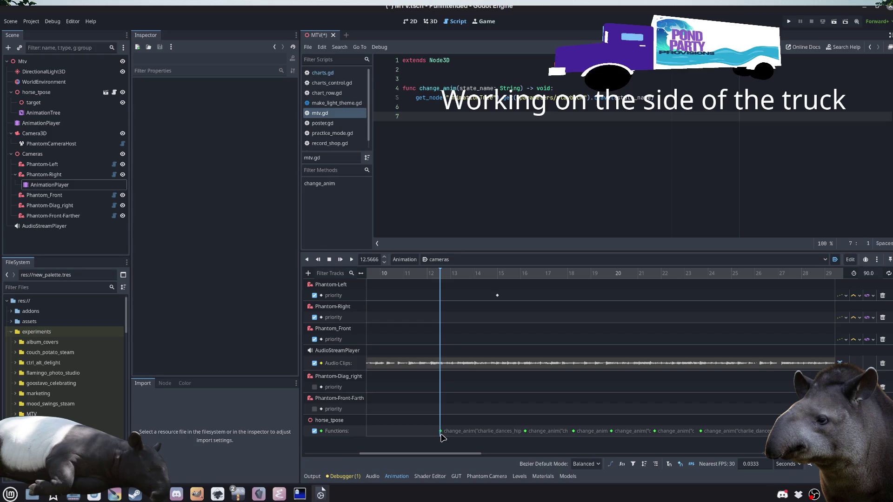
Step: Lift the Start node up and left of gangnam_style, checking the gangnam → hip_hop transition
left_click(62, 113)
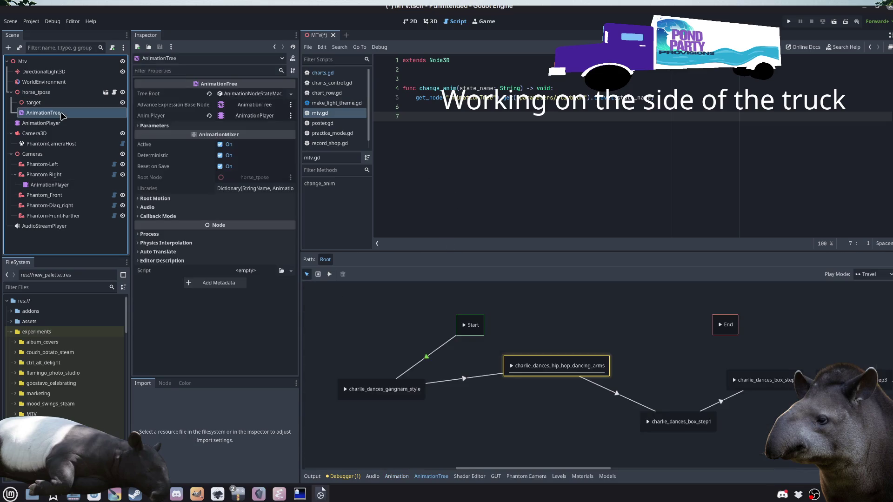
left_click(463, 379)
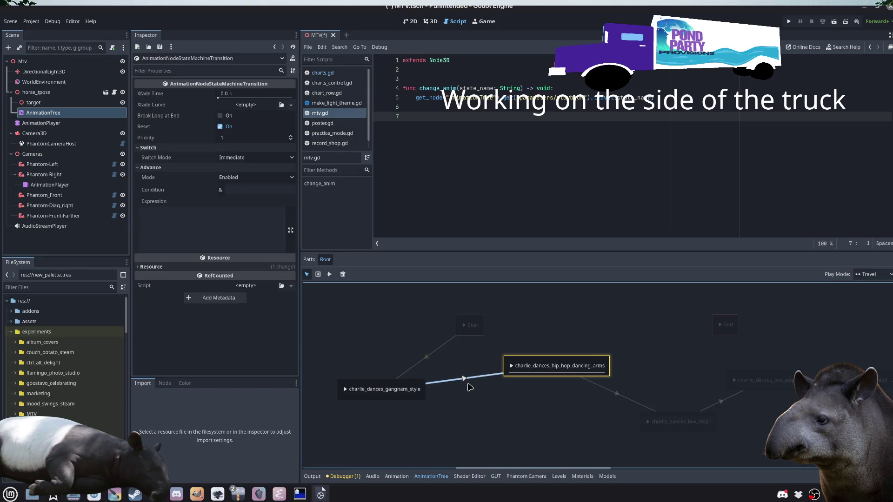
left_click(478, 394)
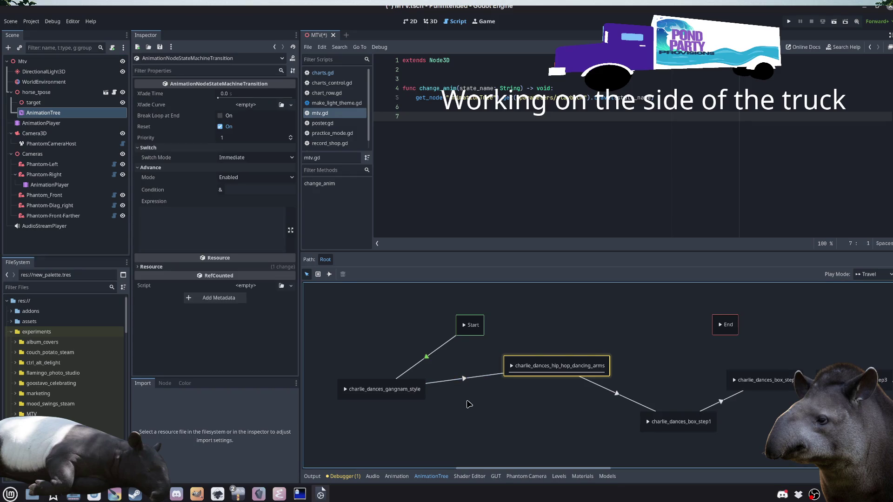
left_click(392, 398)
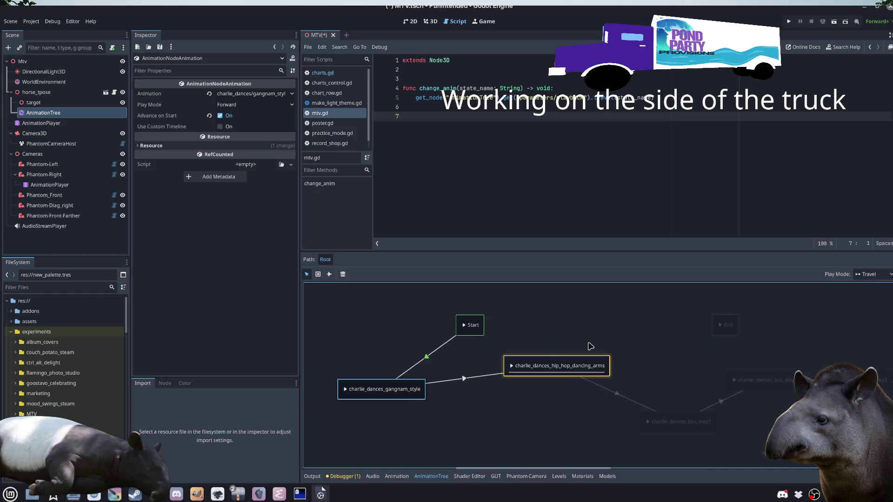
left_click_drag(473, 331, 415, 313)
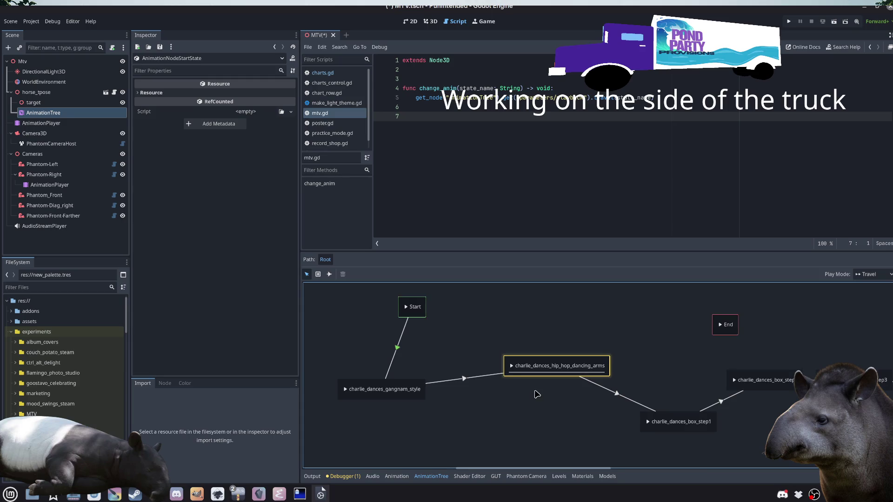
left_click(464, 378)
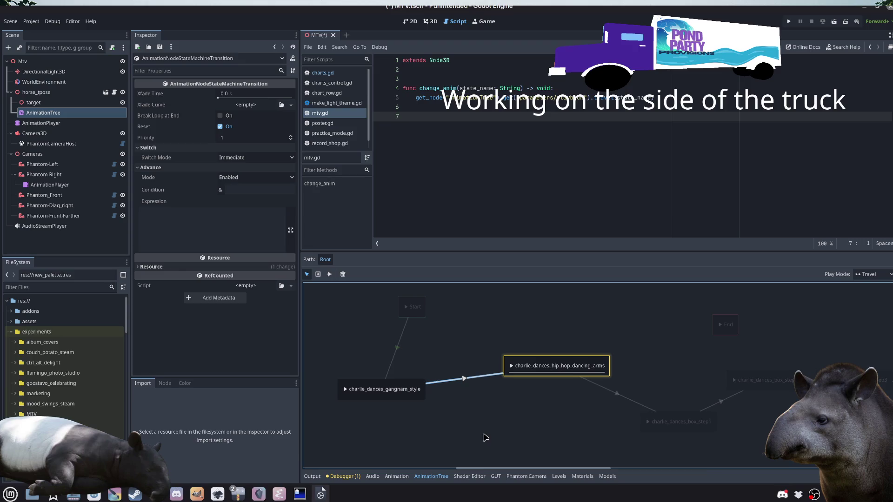
left_click(485, 437)
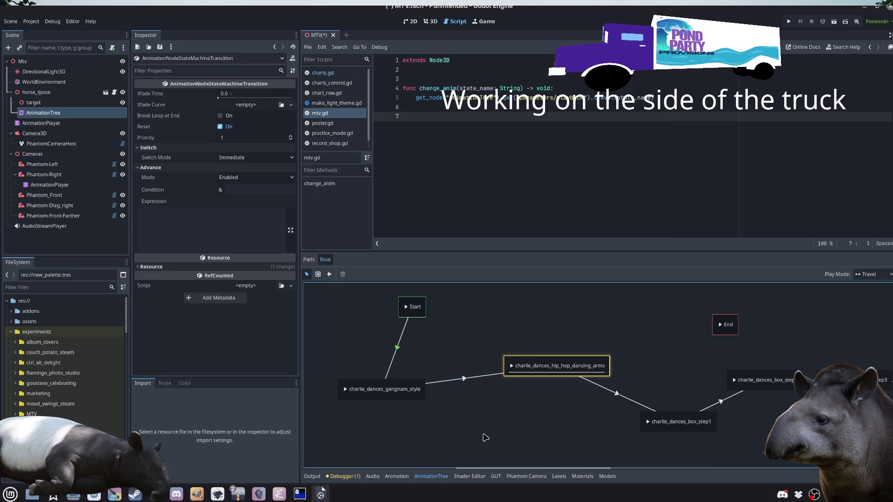
Step: Move box_step3 further down and box_step4 up-left, leaving snake_hip_hop's name unchanged
scroll(651, 424, "right", 5)
left_click(635, 365)
left_click_drag(630, 393, 628, 416)
left_click_drag(722, 372, 704, 348)
double_click(792, 362)
key("Return")
left_click(804, 373)
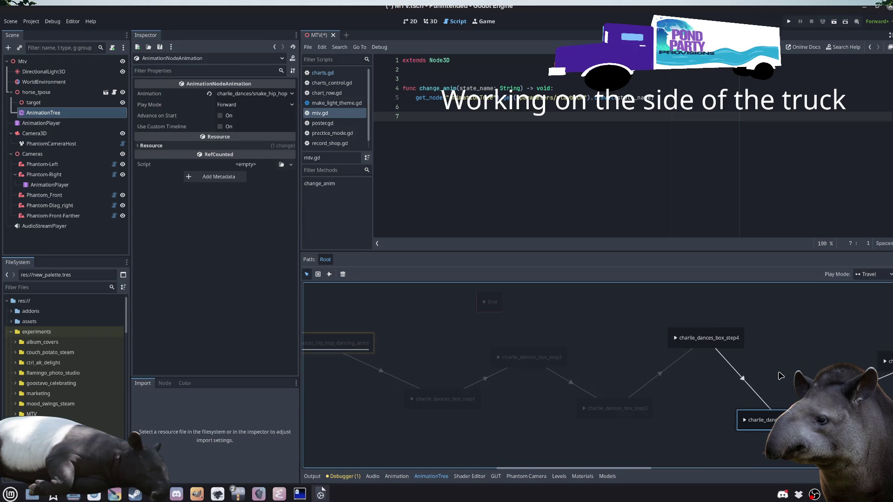
Step: Reposition the booty_hip_hop and belly_dance states and move the leap state left
scroll(762, 419, "right", 4)
left_click(716, 345)
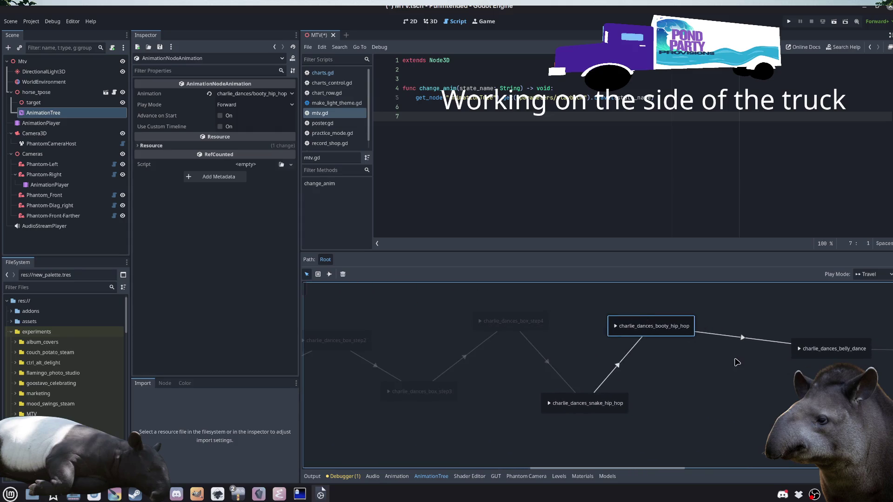
mouse_move(797, 355)
left_mouse_down()
mouse_move(701, 419)
mouse_move(682, 404)
left_mouse_up()
scroll(673, 364, "right", 5)
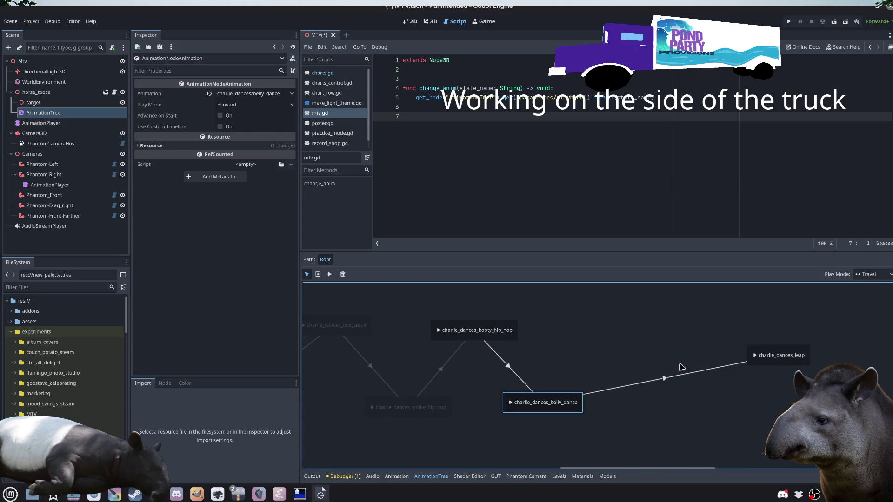
left_click_drag(781, 353, 648, 344)
left_click(559, 338)
scroll(740, 351, "left", 10)
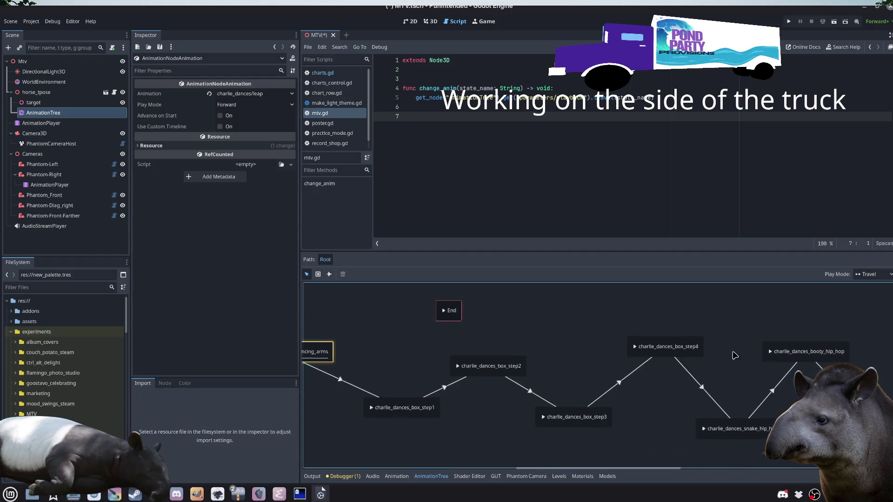
Step: Review the hip_hop → box_step1, gangnam → hip_hop and box_step1 → box_step2 transitions, then show horse_tpose's dance animations
left_click(524, 379)
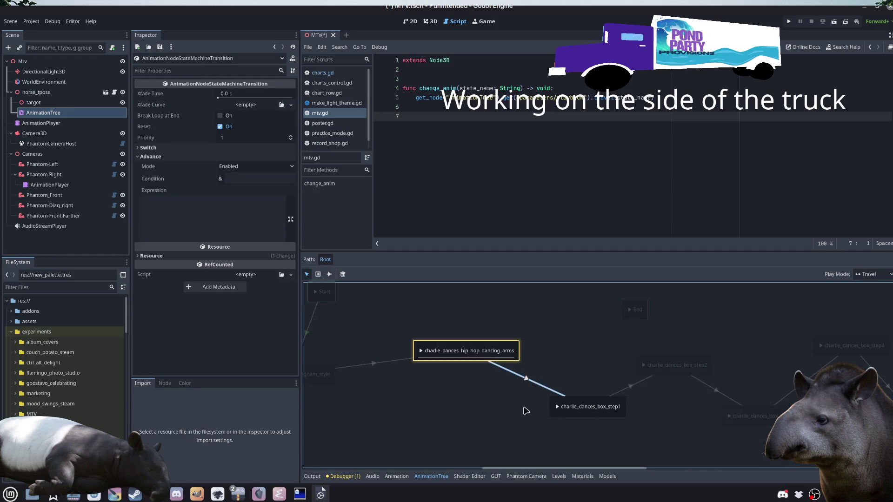
scroll(522, 411, "left", 3)
scroll(553, 400, "up", 3)
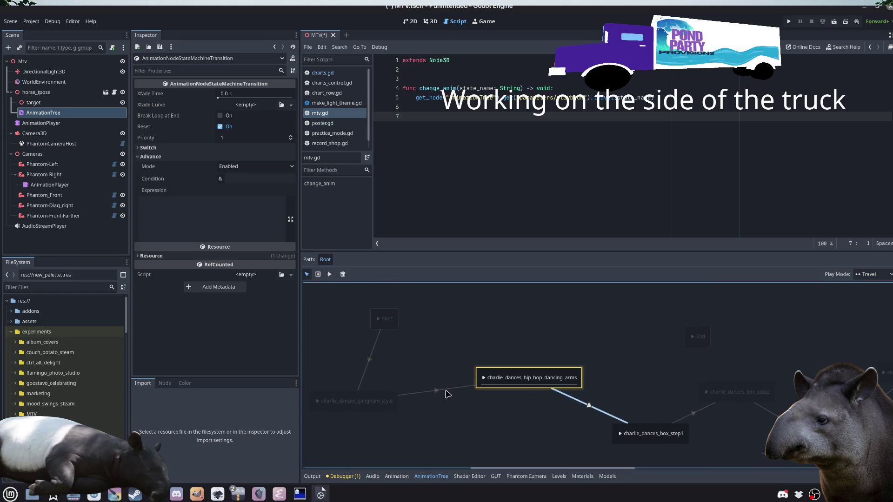
left_click(445, 391)
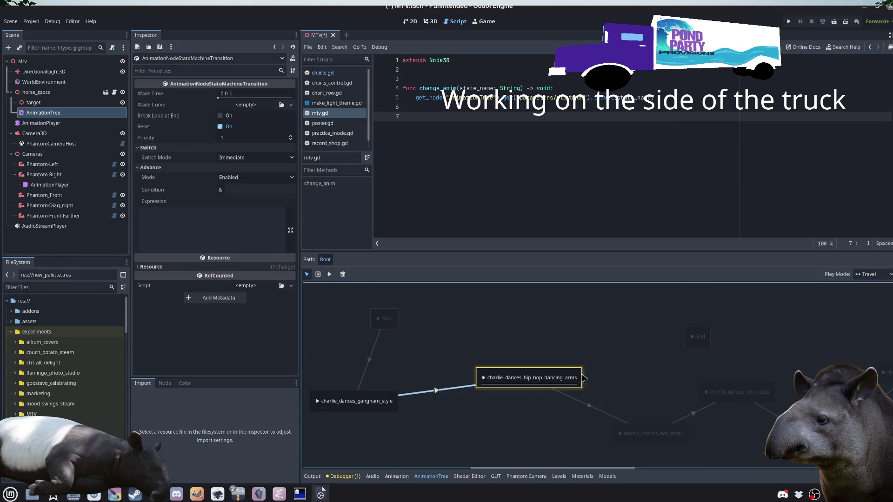
left_click(590, 406)
left_click(693, 414)
scroll(603, 372, "down", 3)
scroll(603, 372, "right", 3)
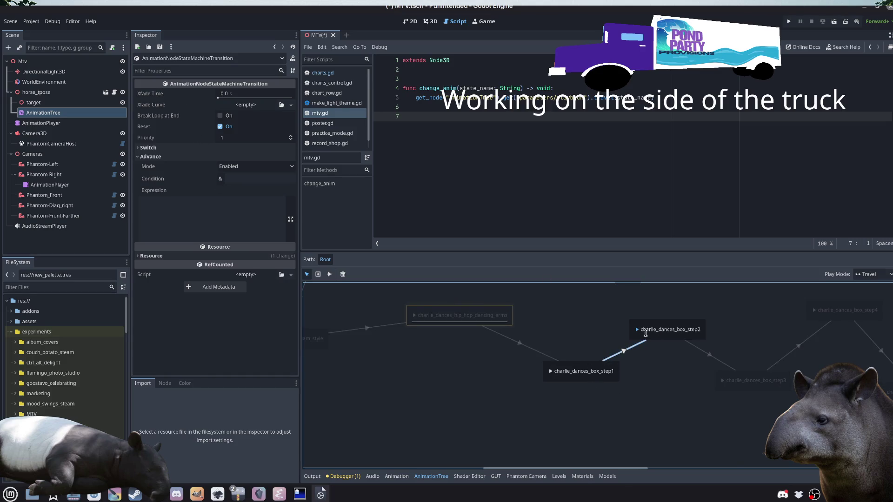
left_click(46, 125)
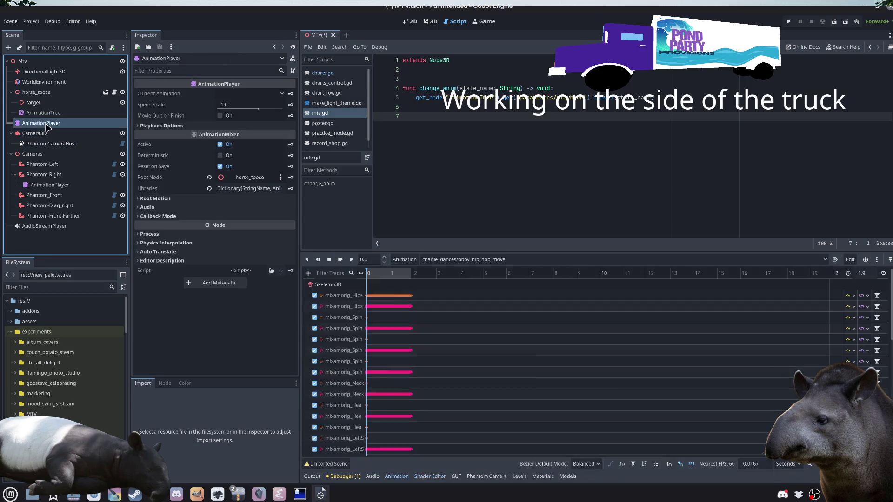
Step: In Phantom-Right's cameras animation, inspect the change_anim key for charlie_dances_leap near 56 s
left_click(49, 185)
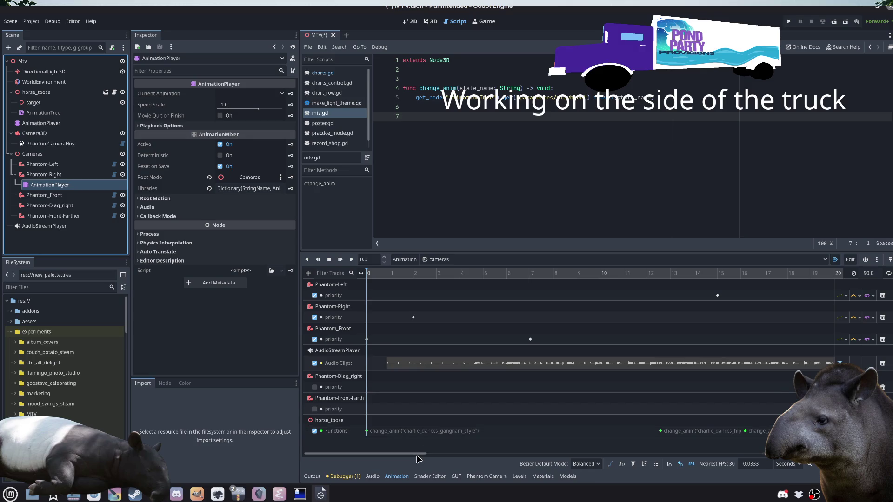
scroll(450, 454, "right", 2)
scroll(432, 456, "left", 2)
mouse_move(398, 454)
left_mouse_down()
mouse_move(792, 462)
mouse_move(665, 454)
mouse_move(675, 453)
left_mouse_up()
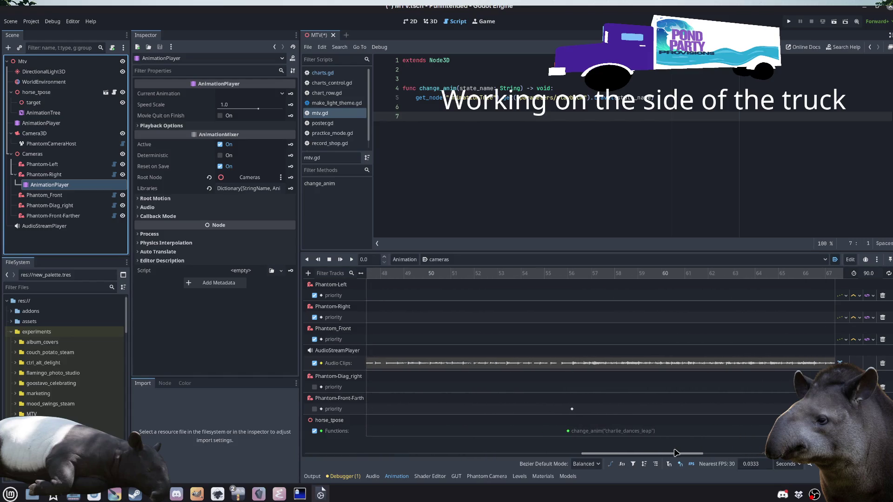
left_click(568, 431)
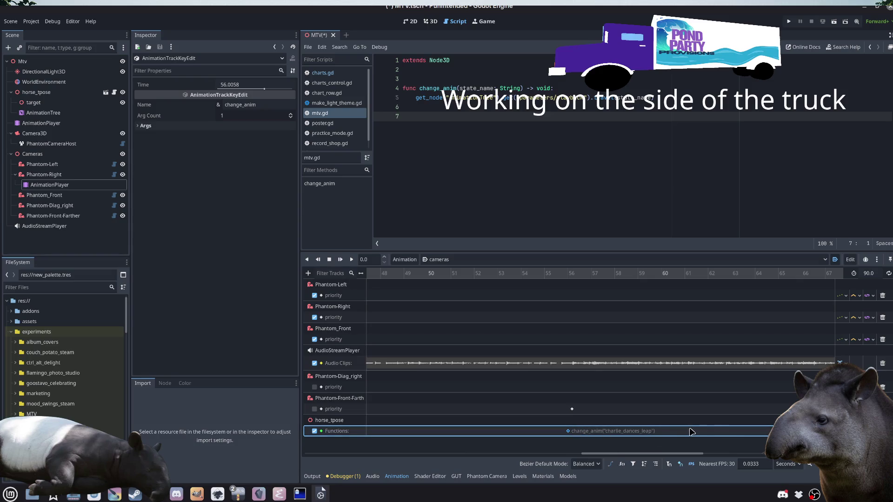
Step: Scroll the timeline back and return to the AnimationTree state machine graph
scroll(707, 440, "right", 3)
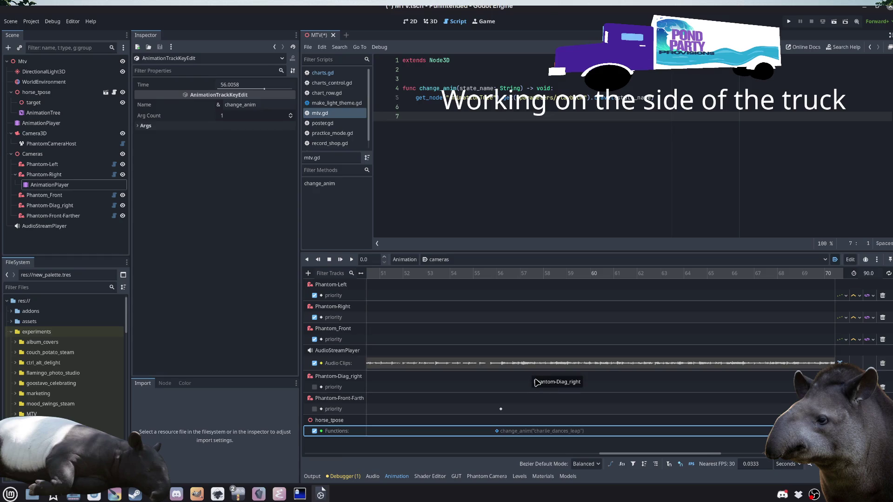
left_click_drag(635, 454, 342, 454)
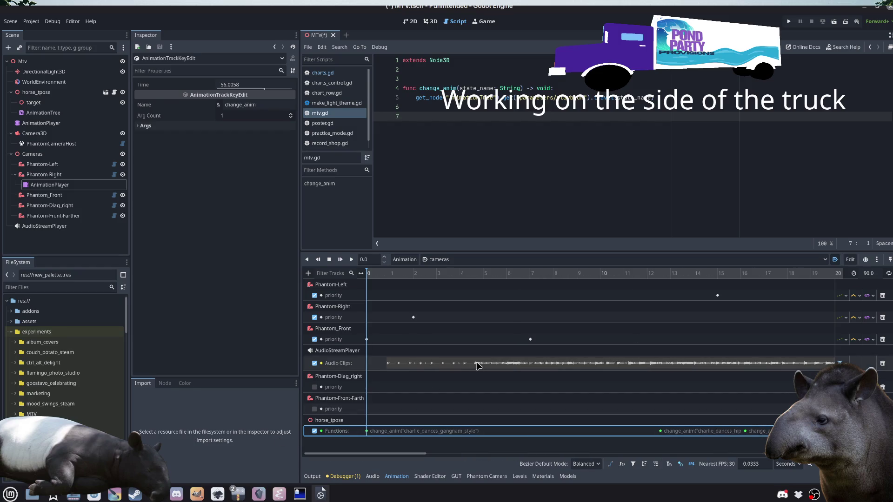
left_click(72, 247)
left_click(41, 113)
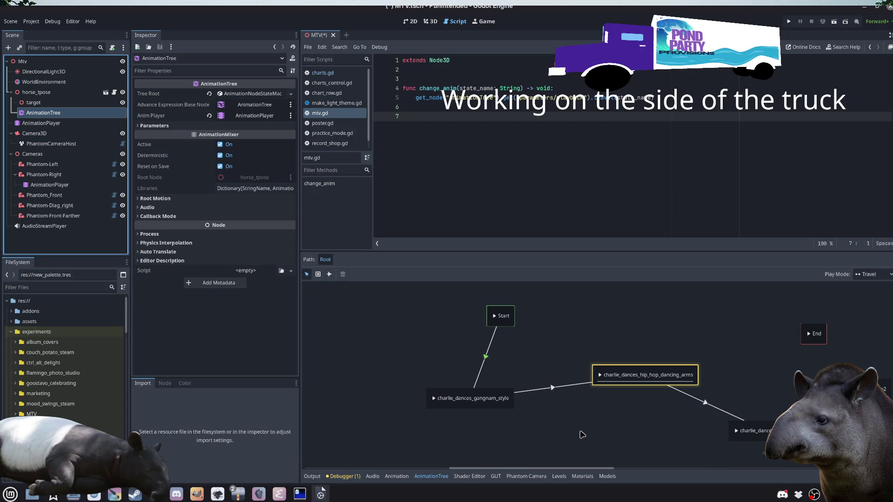
Step: Pan the dance graph along the chain past the box_step states
right_click(390, 325)
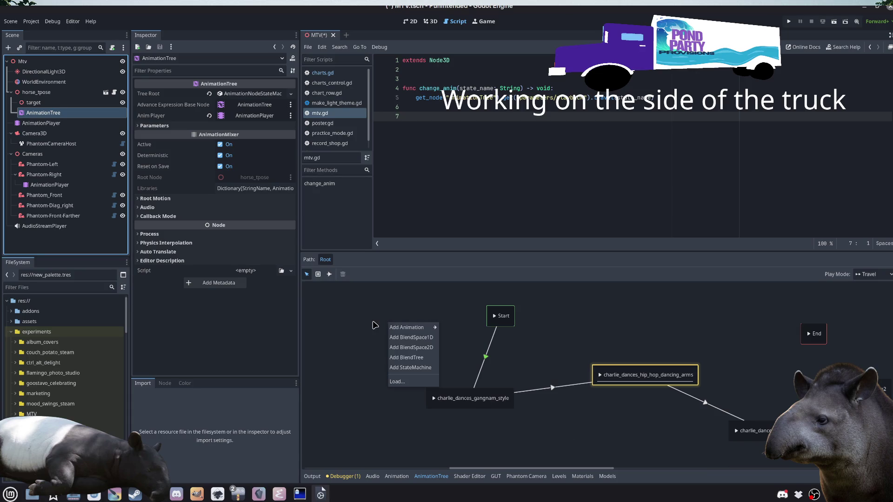
left_click(358, 329)
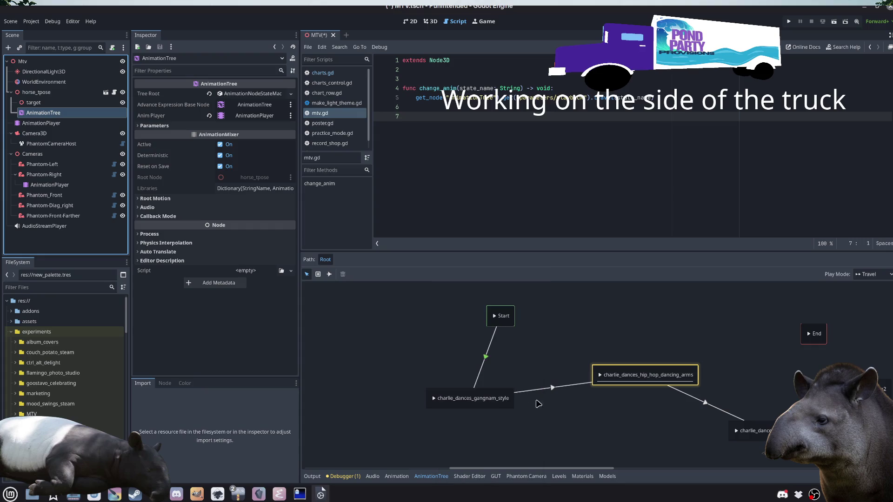
left_click_drag(581, 442, 498, 419)
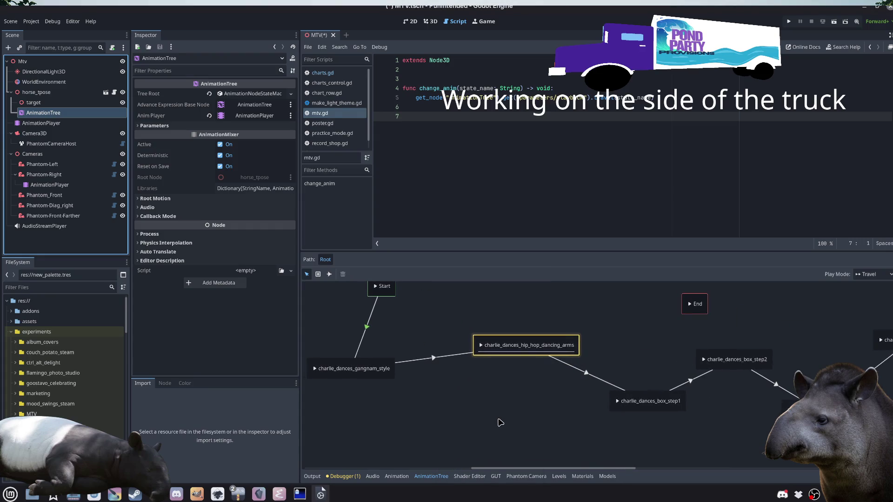
left_click_drag(585, 438, 482, 392)
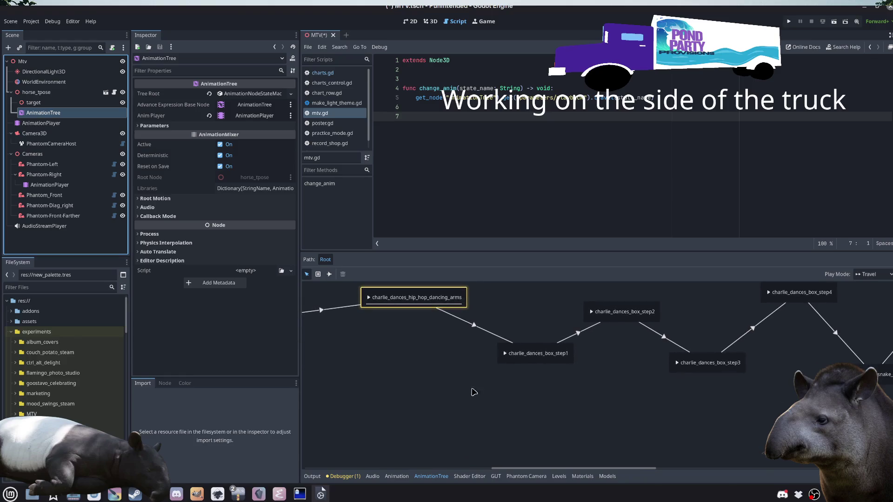
Step: Add a charlie_dances/guitar_playing2 state to the graph, then show Phantom-Right's cameras animation
right_click(408, 368)
mouse_move(435, 371)
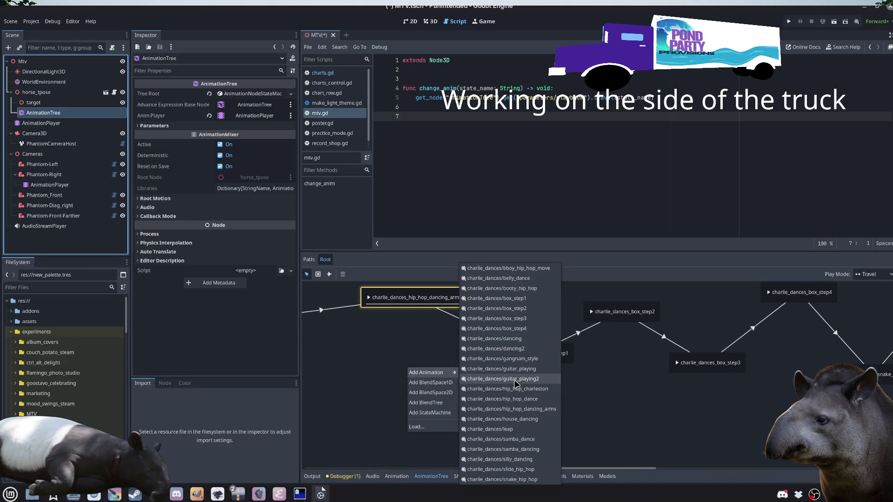
left_click(502, 379)
left_click(443, 375)
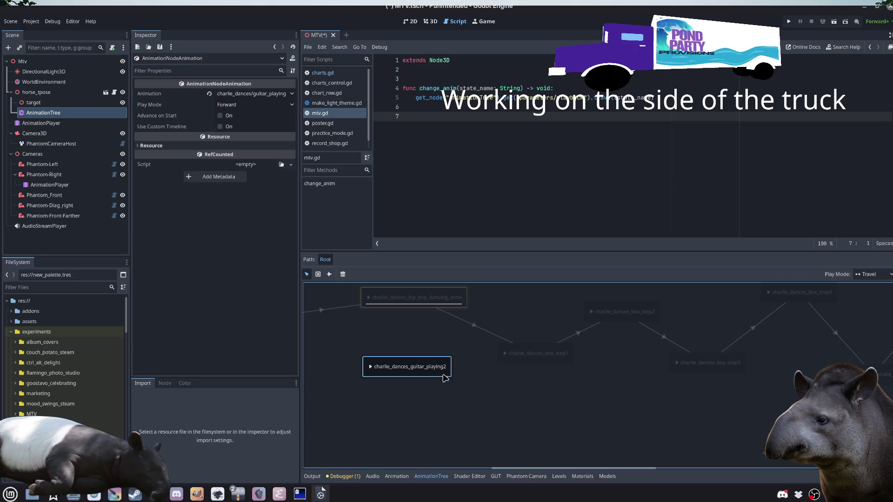
left_click(49, 185)
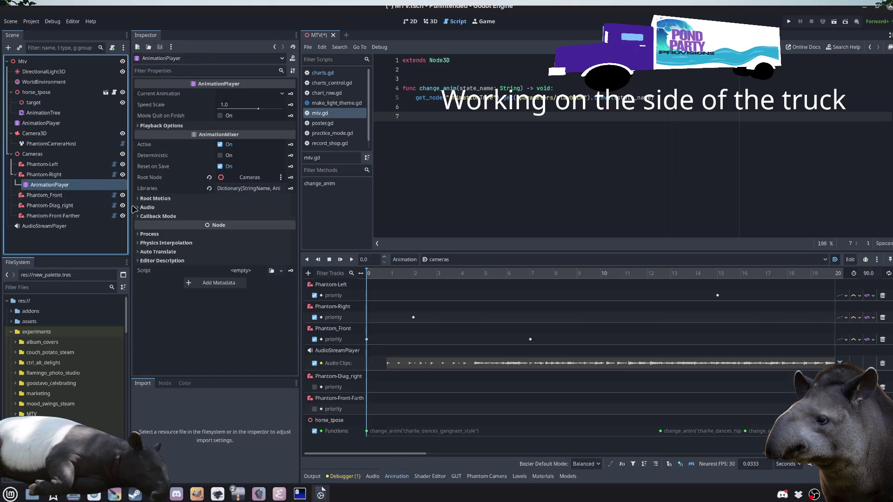
Step: Inspect the horse_tpose Functions track, then pan the AnimationTree graph to bring Start into view
left_click(440, 433)
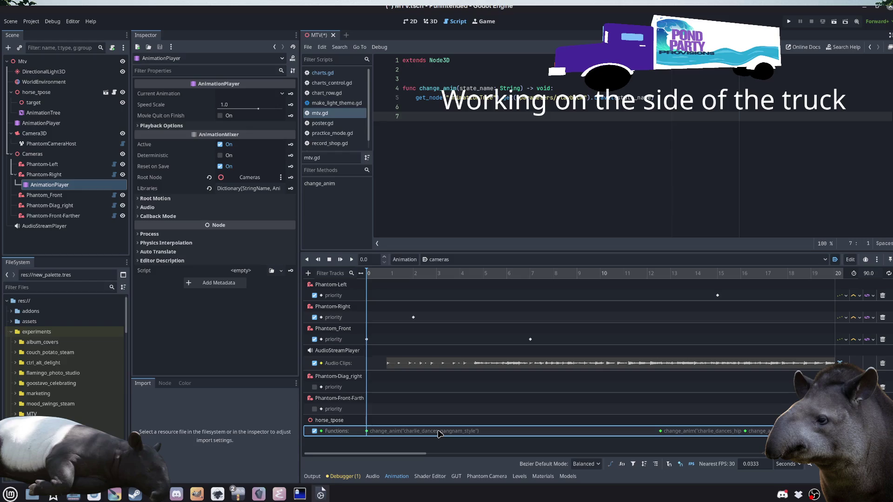
mouse_move(408, 454)
left_mouse_down()
mouse_move(487, 463)
mouse_move(305, 458)
left_mouse_up()
left_click(463, 213)
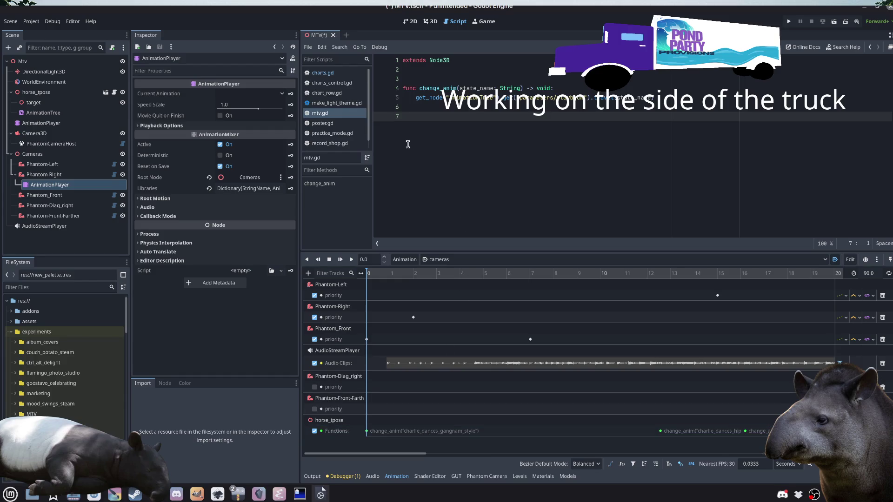
left_click_drag(393, 454, 514, 460)
scroll(513, 460, "left", 10)
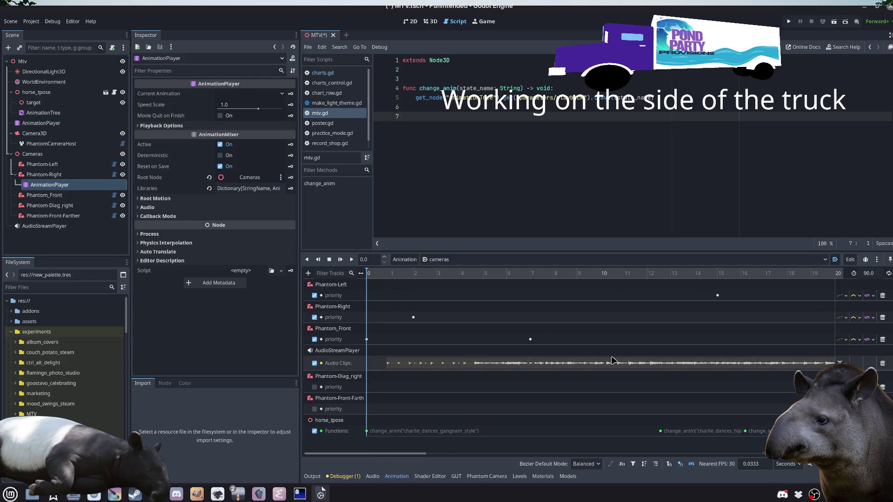
left_click(43, 112)
mouse_move(432, 393)
left_mouse_down()
mouse_move(591, 447)
mouse_move(519, 416)
left_mouse_up()
Step: Give the gangnam_style→hip_hop_dancing_arms transition the dancing_arms advance condition
left_click(502, 376)
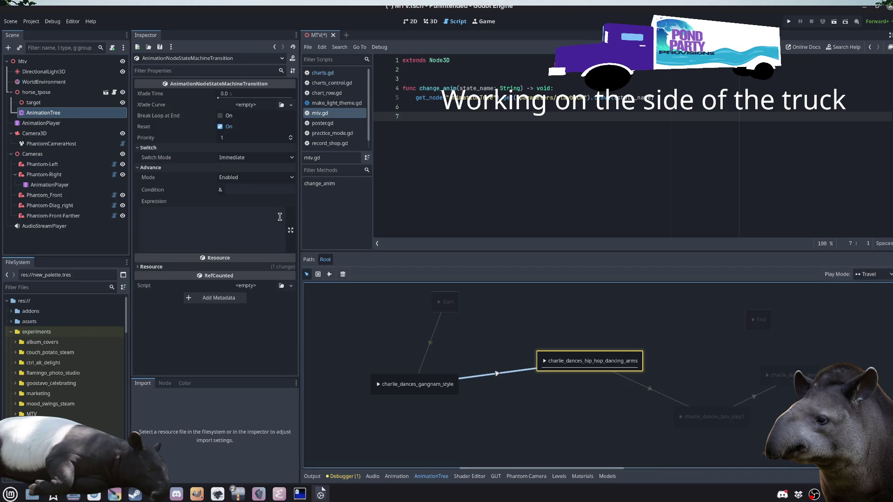
left_click(262, 191)
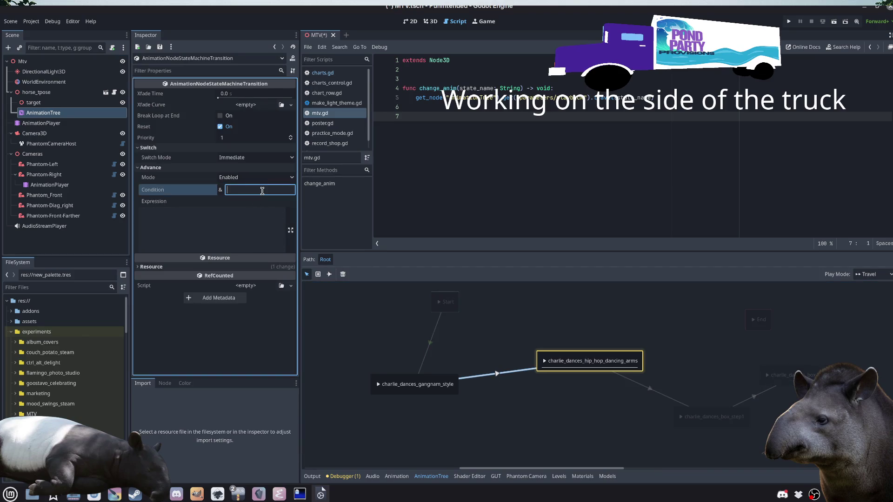
left_click(640, 162)
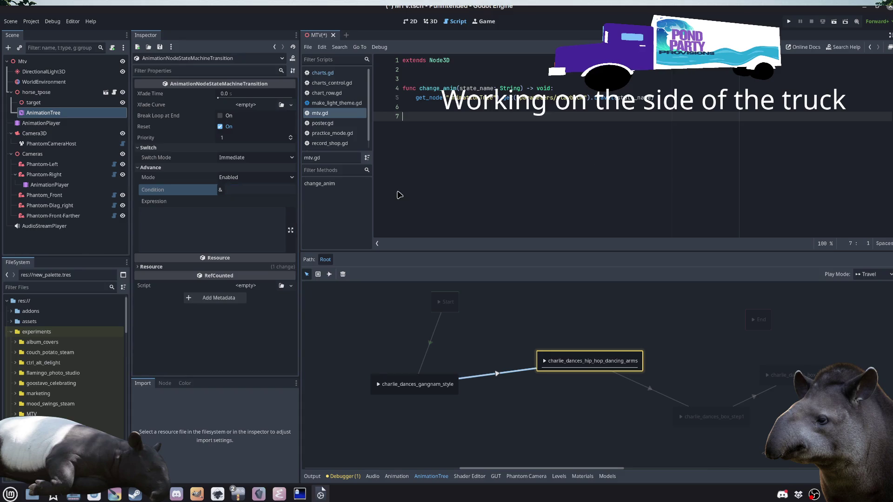
left_click(257, 190)
type("dancing_arms")
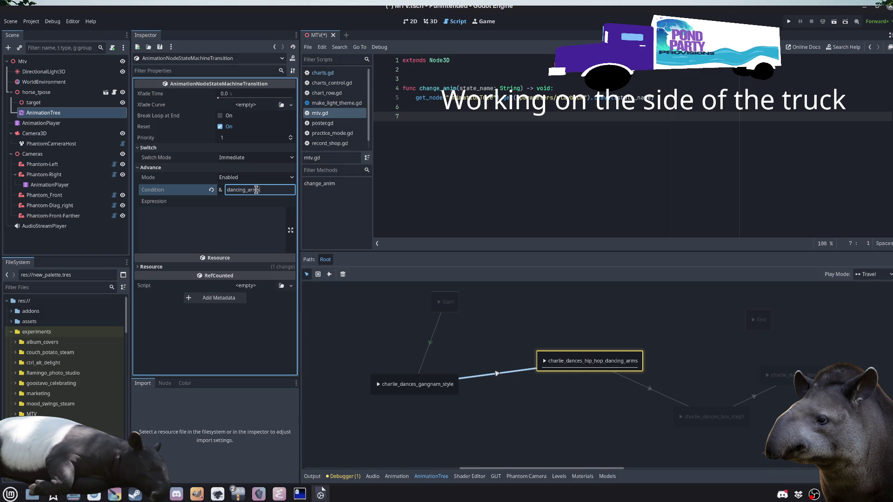
left_click(250, 236)
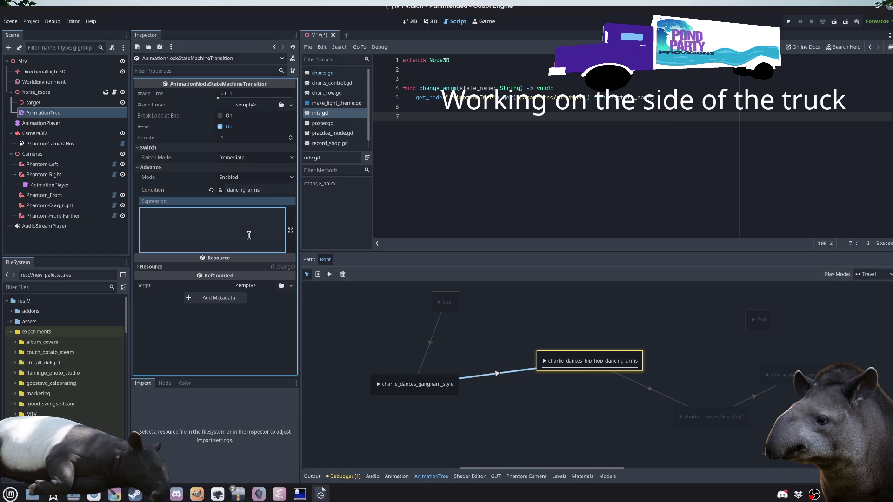
Step: Set that transition's Advance Mode to Auto and save the scene
left_click(254, 178)
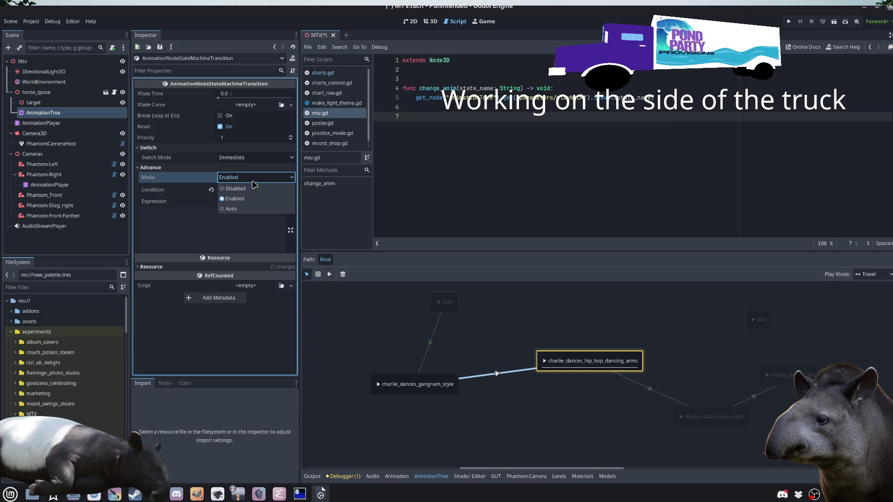
left_click(244, 210)
left_click(484, 156)
key("ctrl+s")
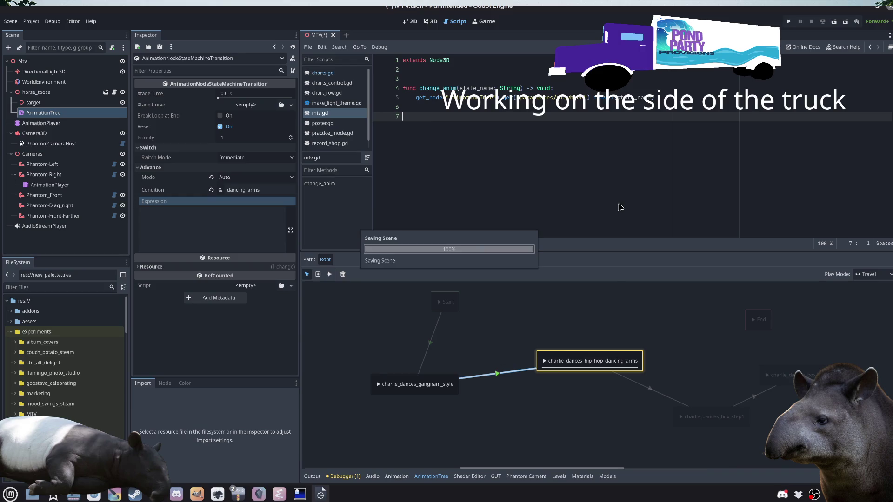
left_click(581, 369)
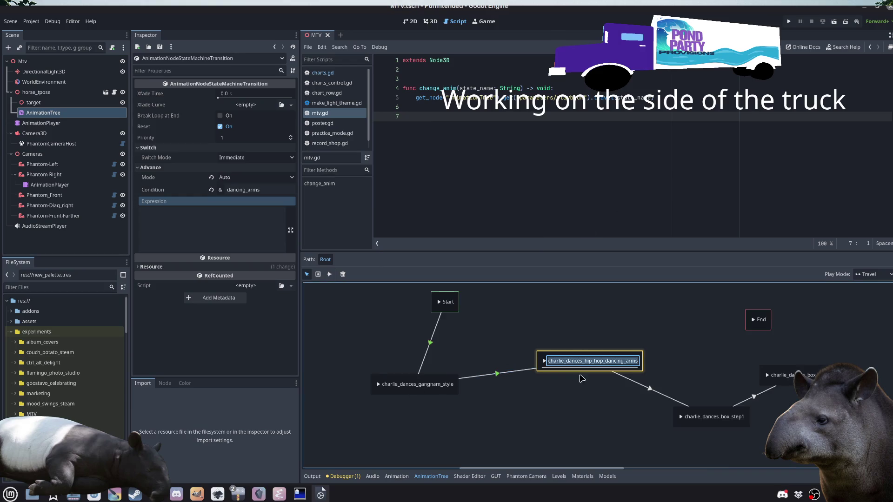
Step: Test-run the scene to watch the horse dance, then stop it and reopen the AnimationTree
left_click(833, 21)
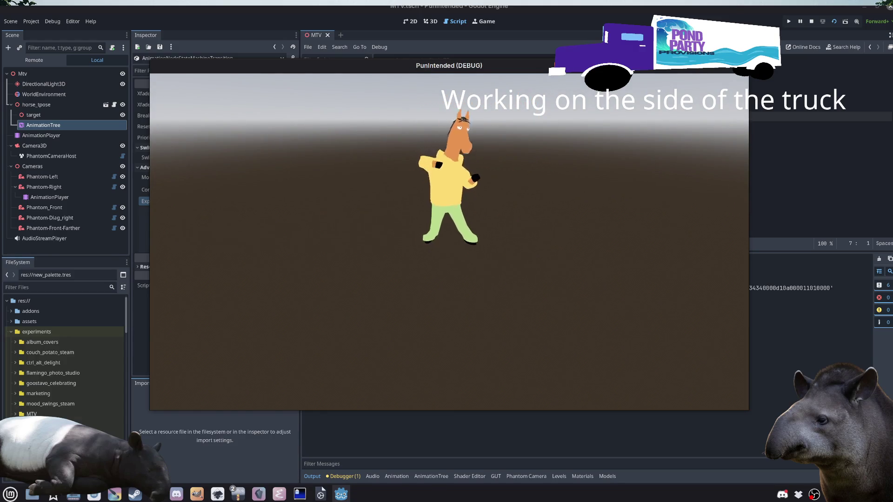
key("F8")
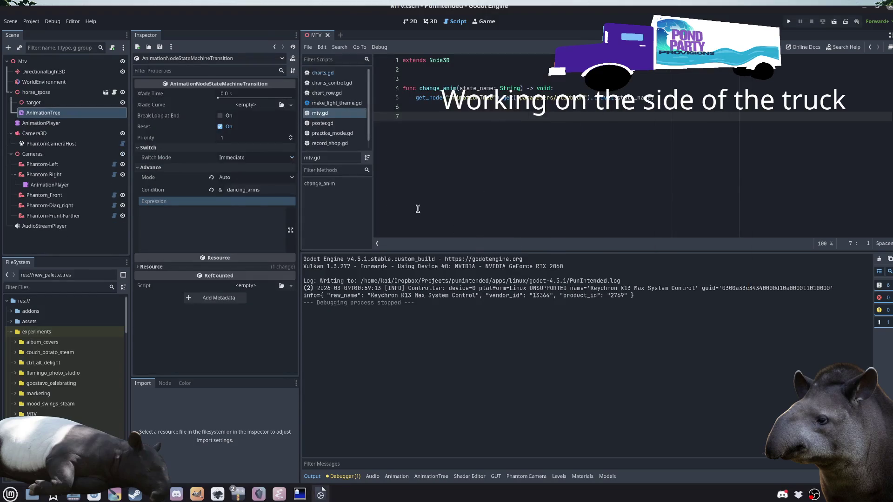
left_click(35, 133)
left_click(41, 123)
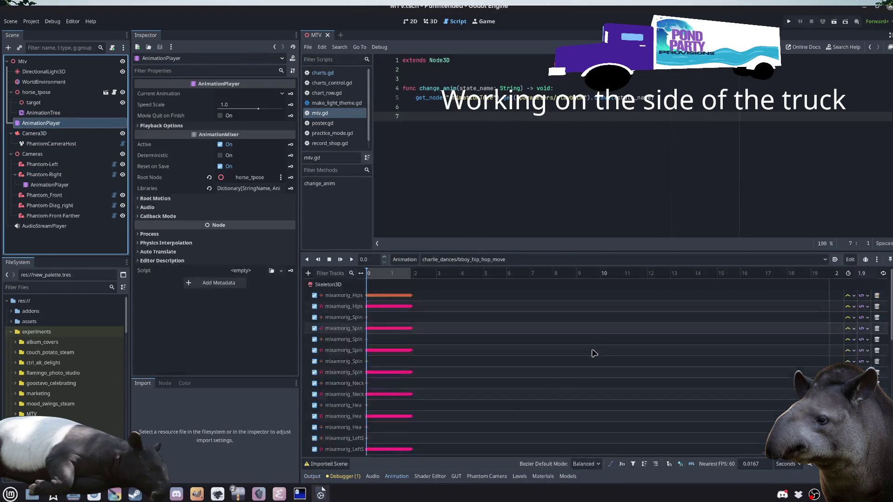
left_click(43, 112)
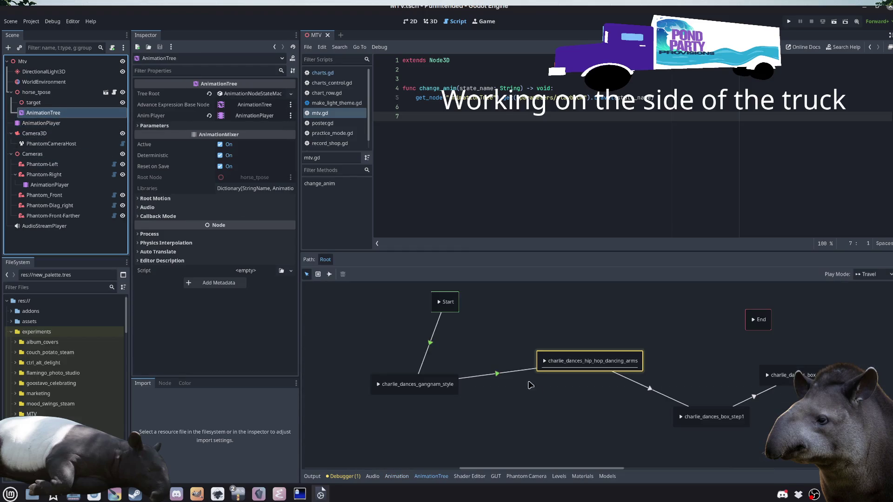
Step: Confirm the gangnam_style→hip_hop_dancing_arms transition's Advance Mode is still Auto
left_click(498, 374)
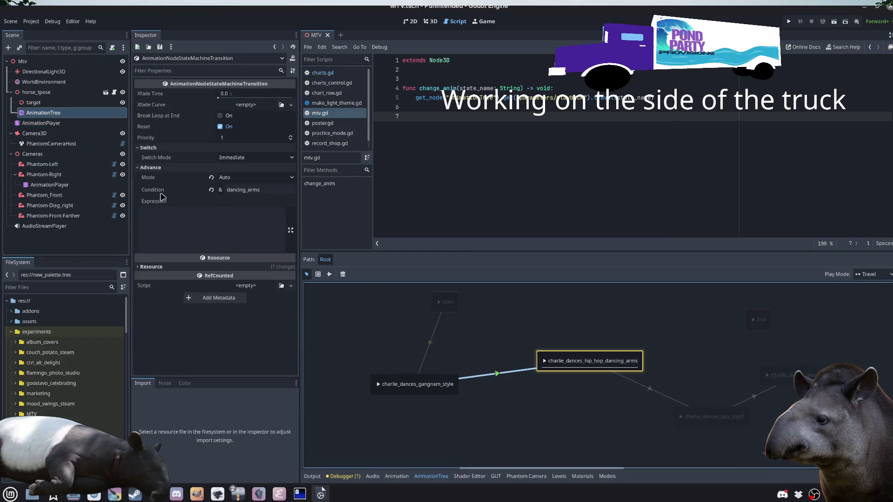
mouse_move(159, 195)
left_click(245, 179)
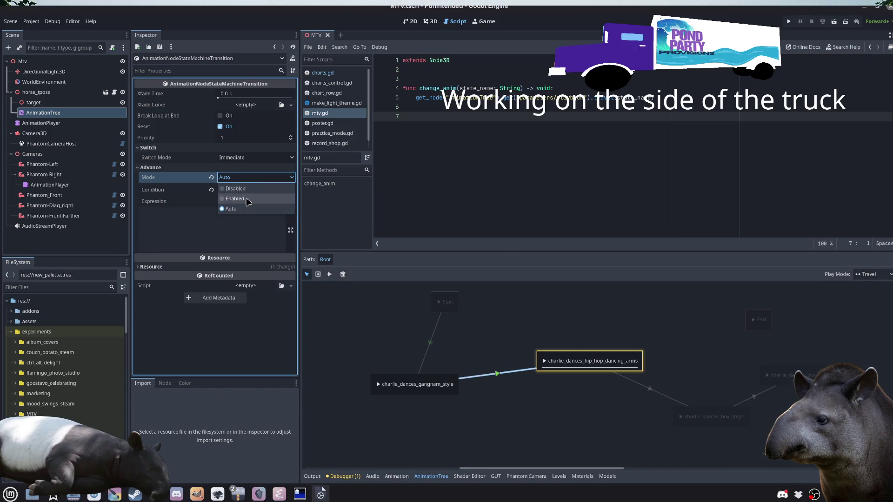
left_click(505, 426)
Step: In mtv.gd, add a blank line above change_anim's get_node call
left_click(547, 179)
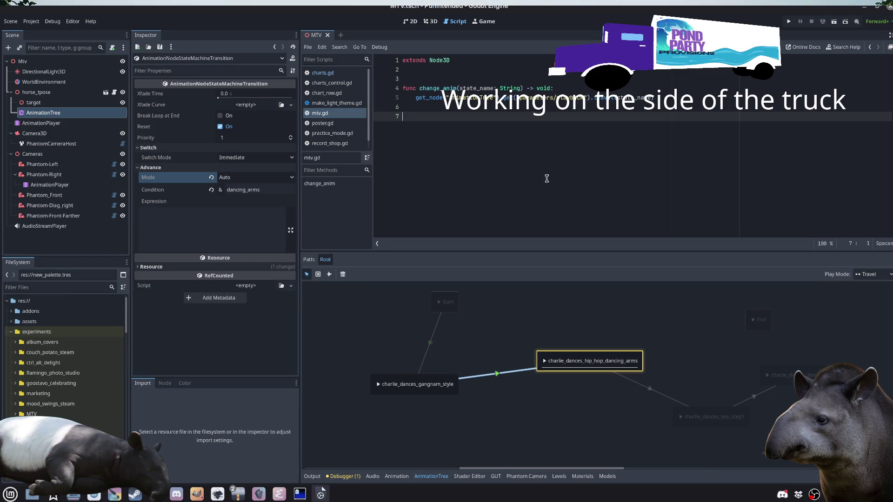
left_click(415, 99)
key("Return")
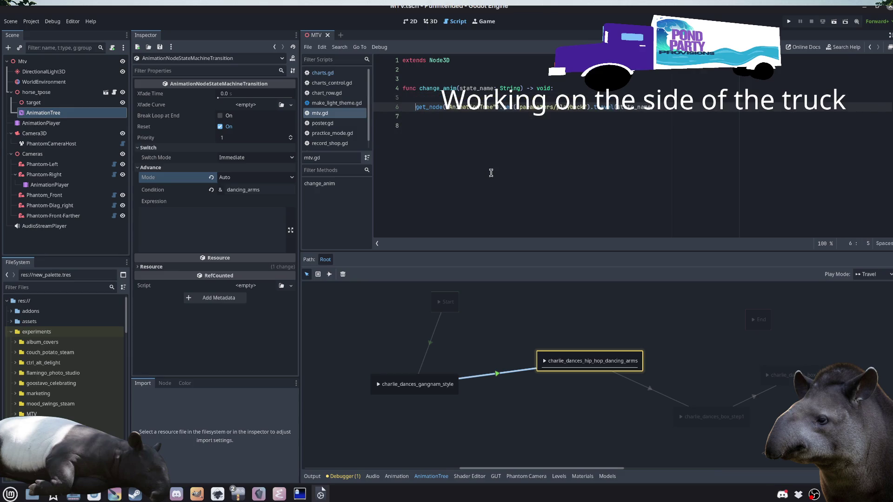
Step: Comment out change_anim's get_node call, add a pass line, save, and run the scene
key("ctrl+z")
key("ctrl+k")
key("Down")
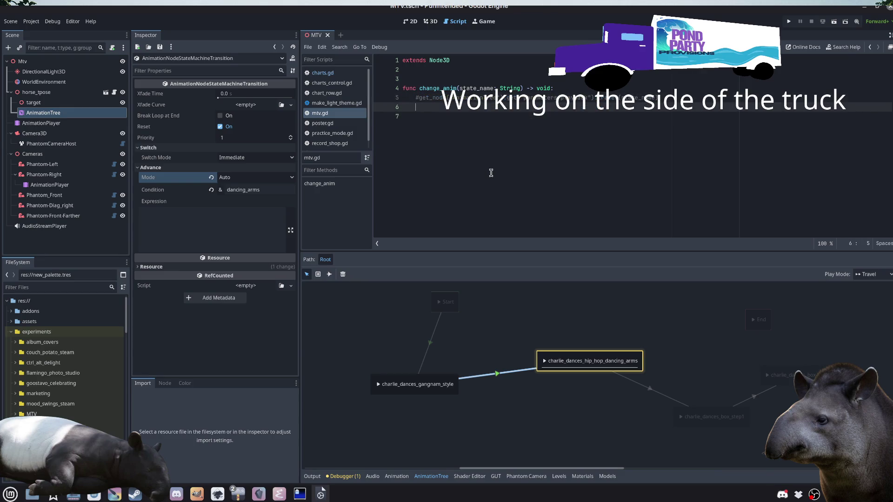
type("s")
key("Return")
key("ctrl+s")
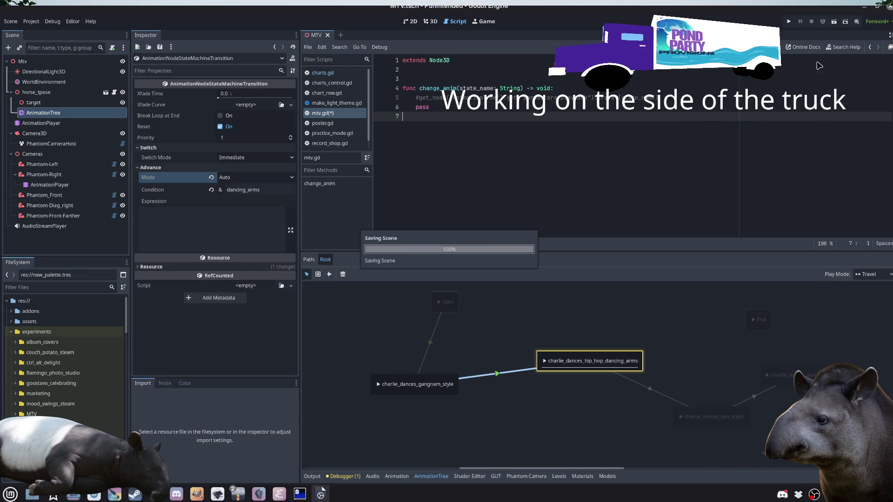
left_click(834, 21)
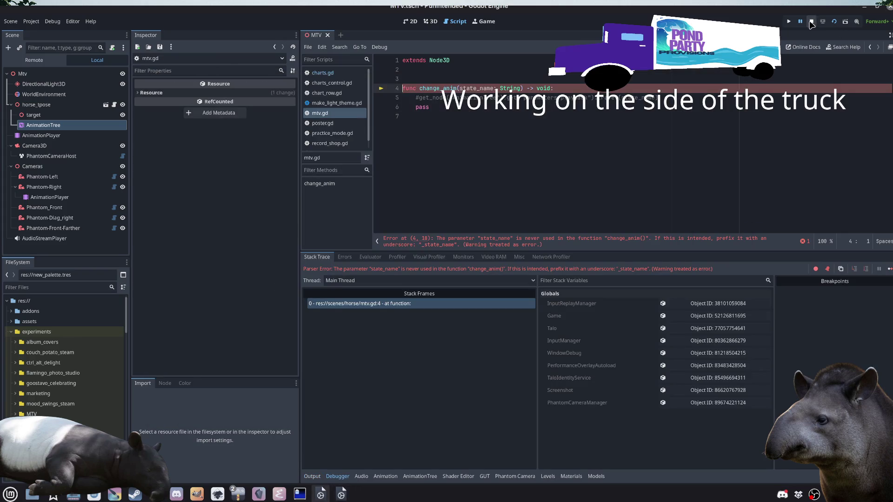
Step: Rename the parameter to _state_name, save, rerun, then stop and reopen the state machine
type("_")
key("ctrl+s")
left_click(835, 22)
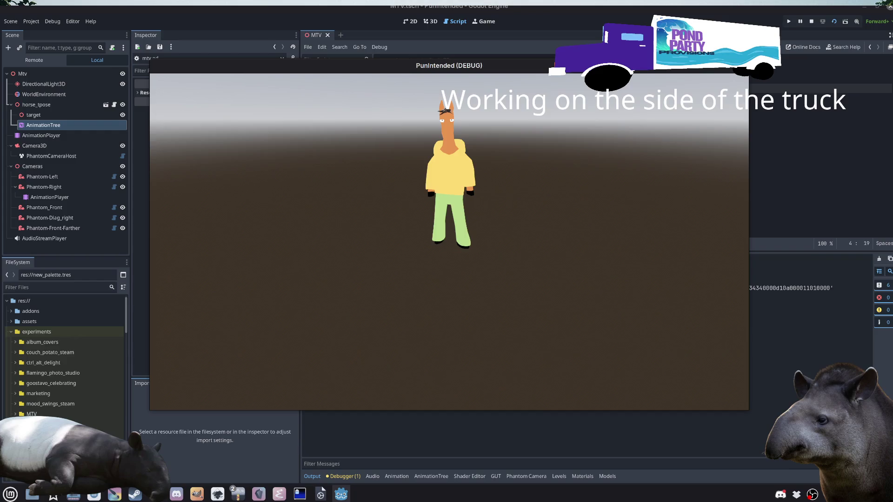
key("F8")
left_click(58, 113)
left_click(341, 406)
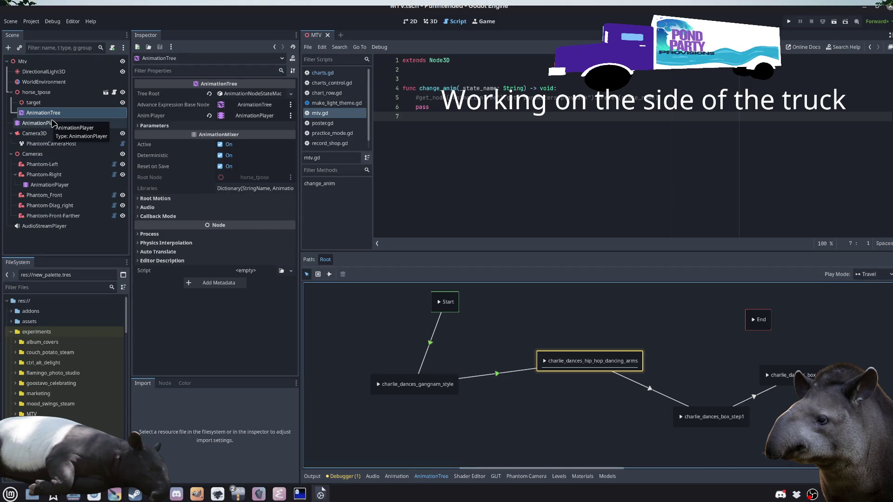
left_click(55, 185)
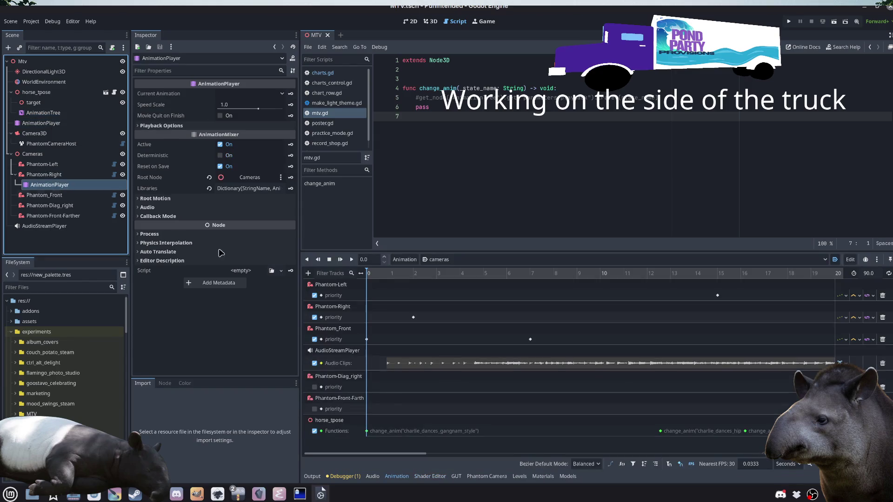
left_click(309, 273)
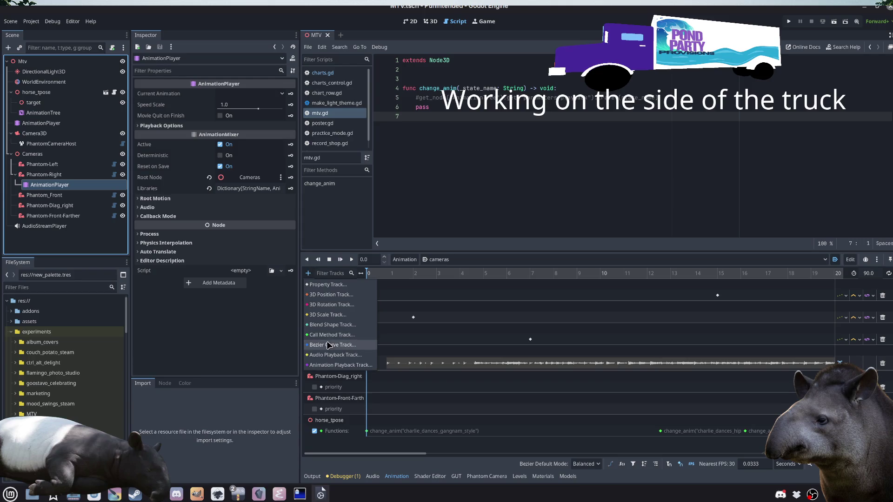
left_click(405, 183)
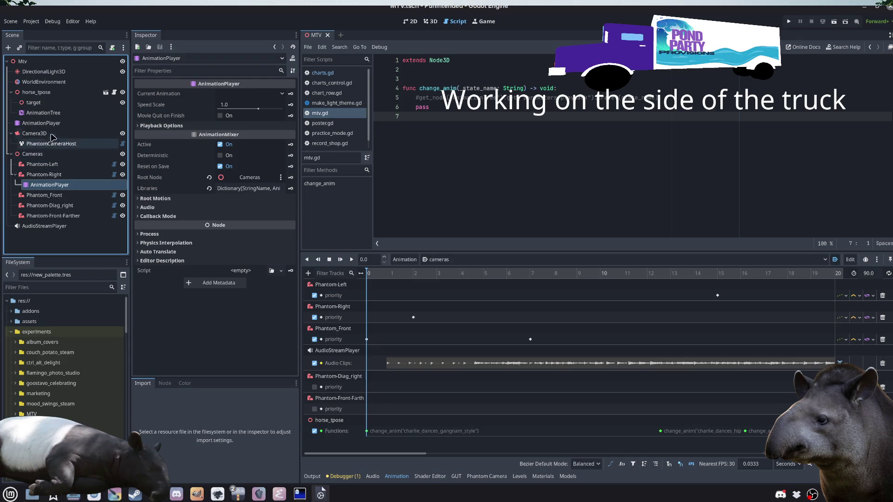
left_click(47, 113)
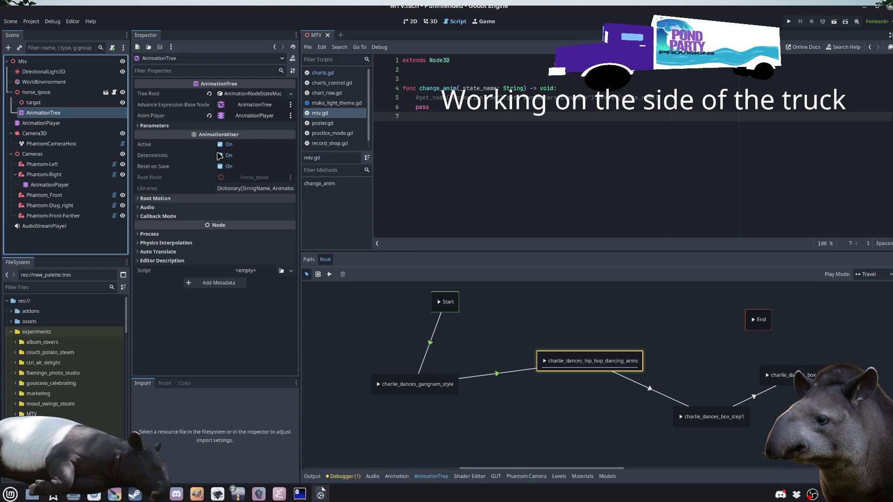
left_click(499, 375)
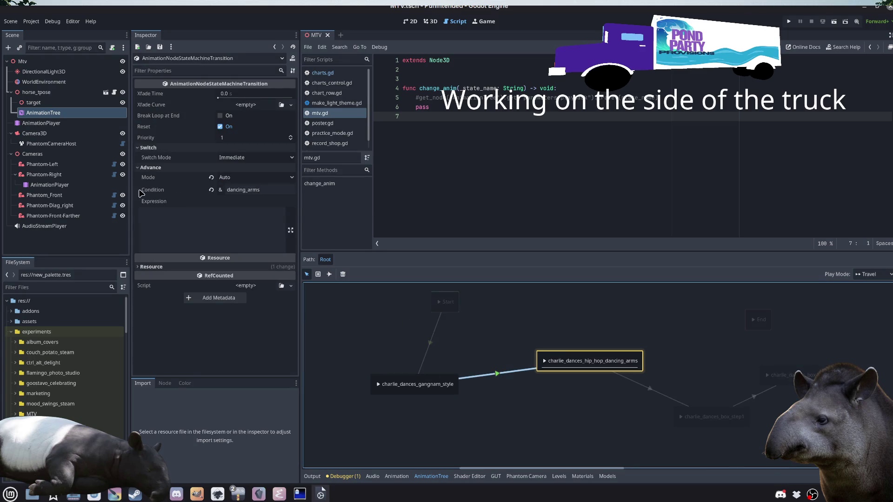
mouse_move(152, 193)
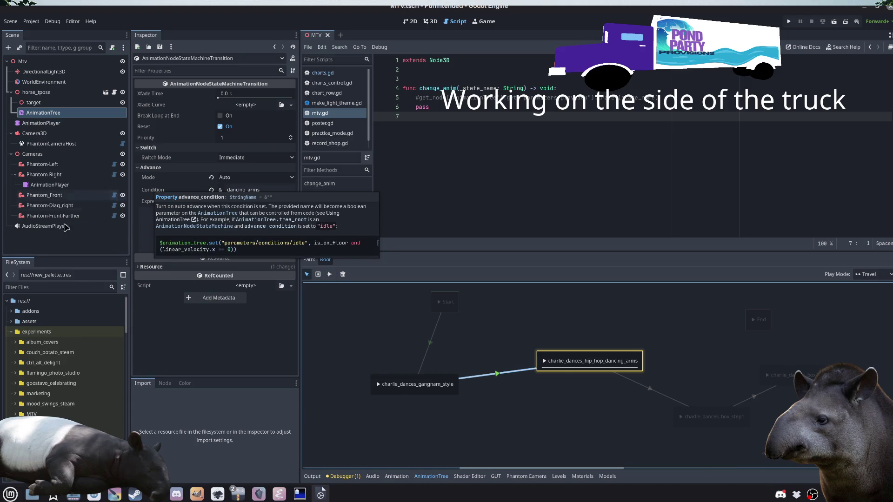
left_click(61, 186)
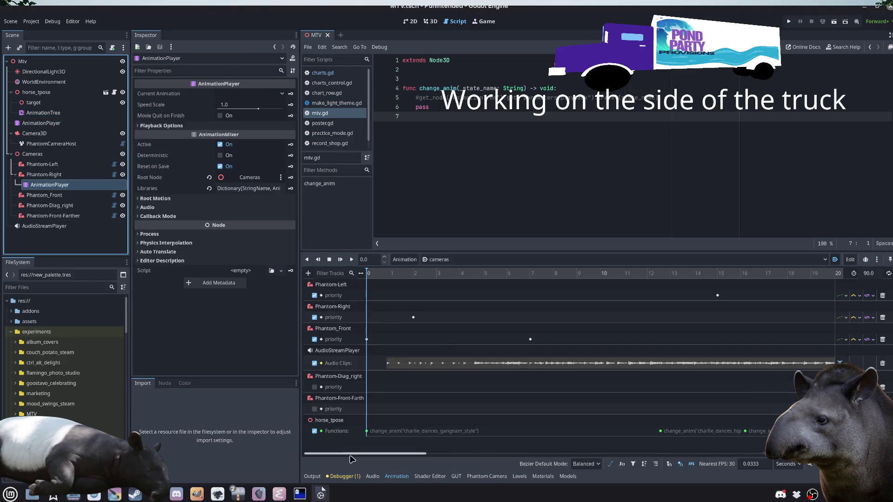
Step: Add an AnimationTree property track for parameters/conditions/dancing_arms to the cameras animation
left_click(307, 273)
left_click(322, 252)
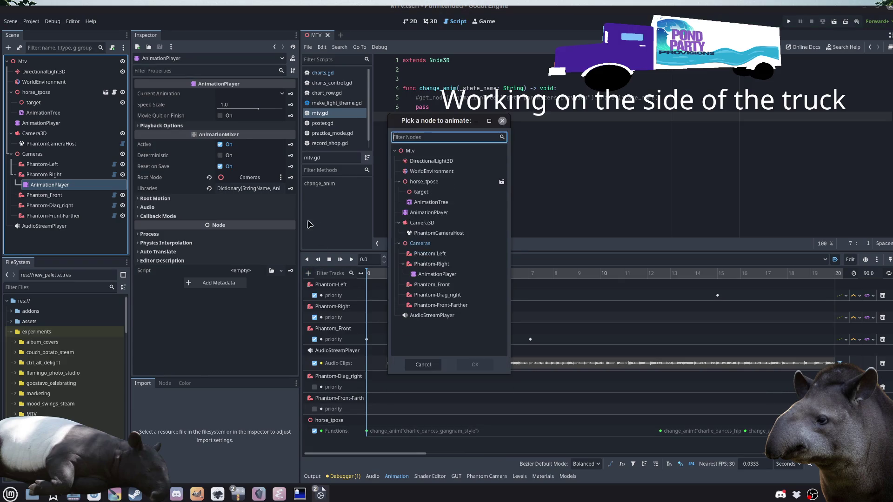
left_click(452, 203)
left_click(474, 364)
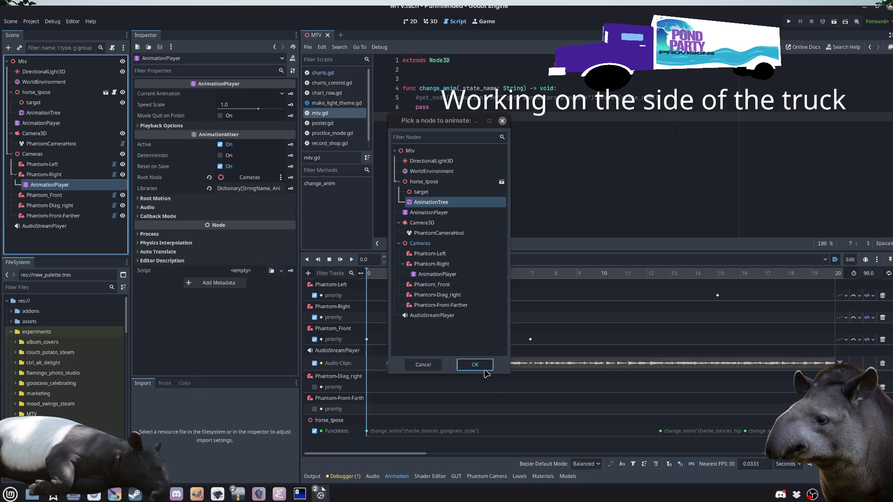
left_click(294, 207)
left_click(288, 199)
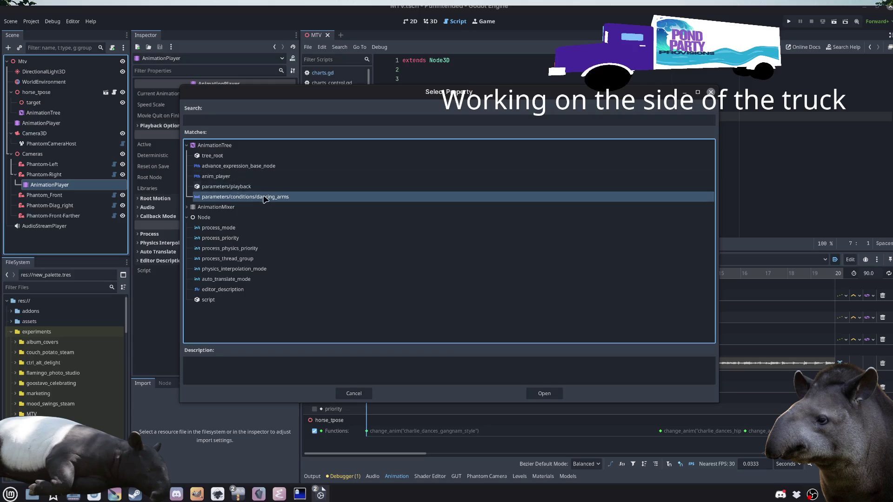
left_click(545, 393)
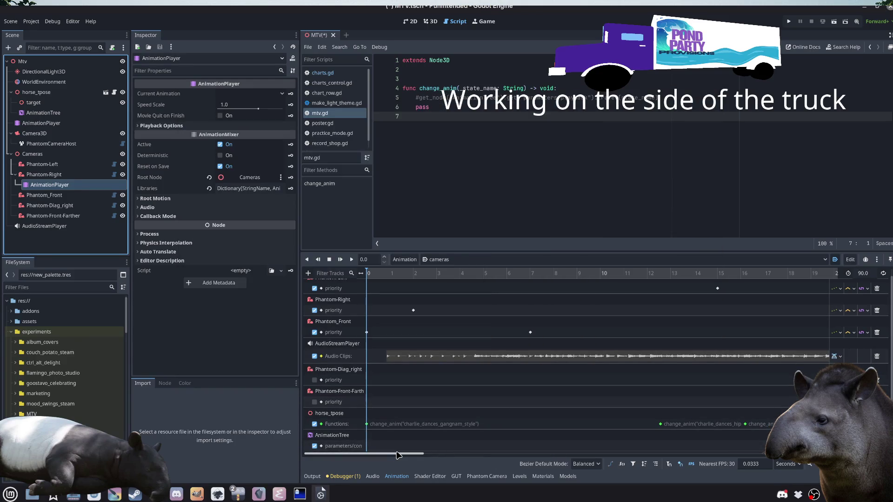
right_click(664, 448)
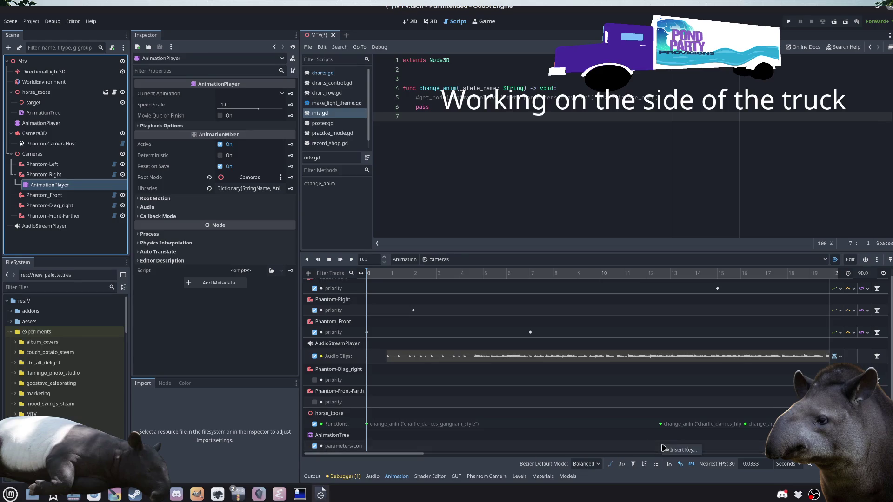
Step: Key dancing_arms On at about 12.6 s, save, and run the game to test
left_click(666, 449)
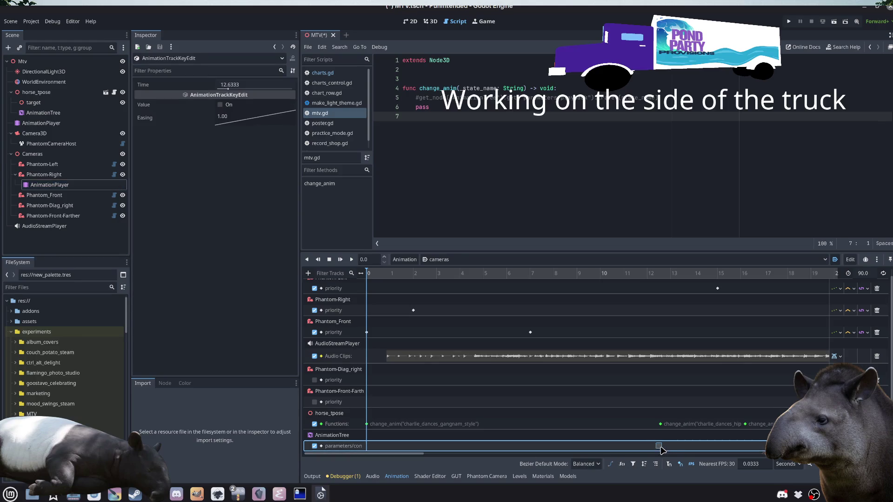
left_click(220, 104)
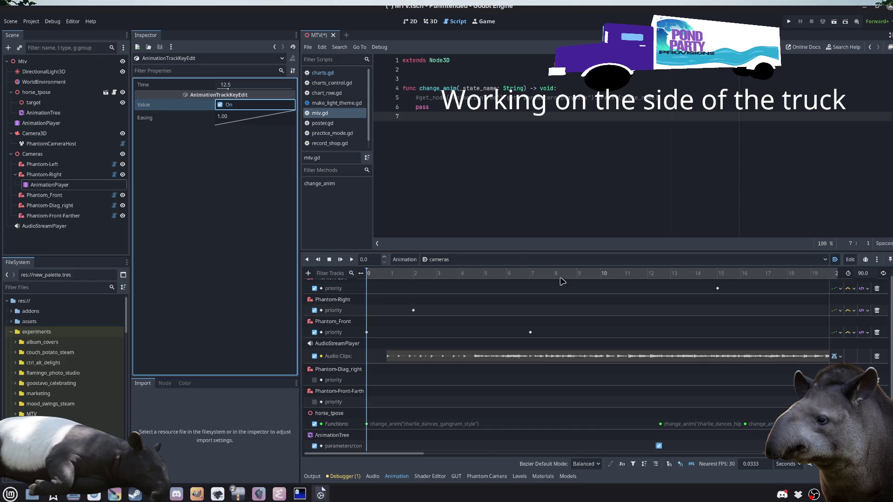
left_click(660, 447)
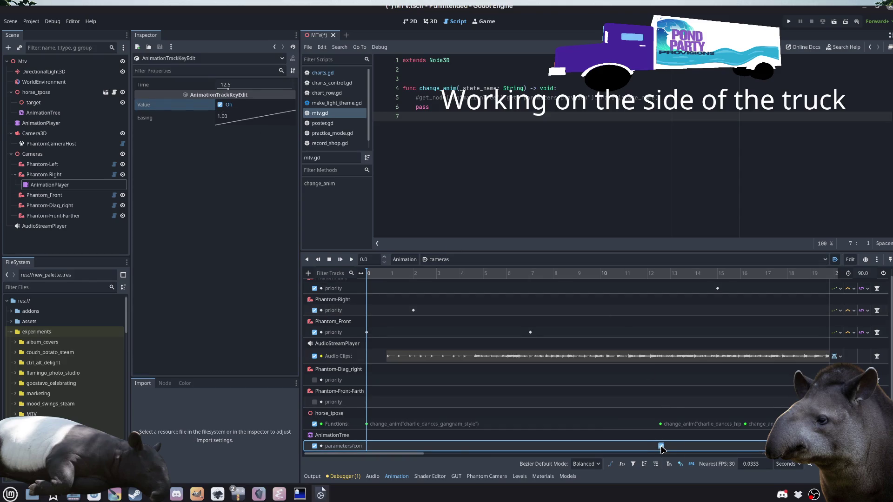
left_click(544, 142)
key("ctrl+s")
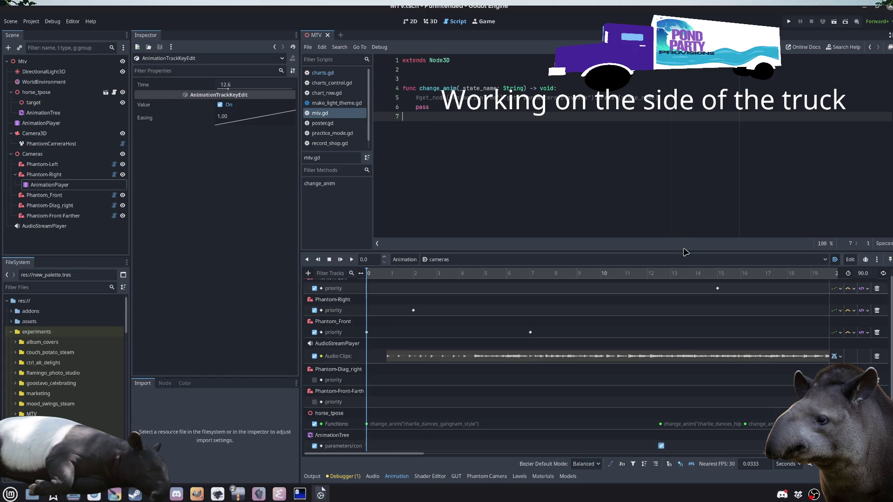
left_click(835, 22)
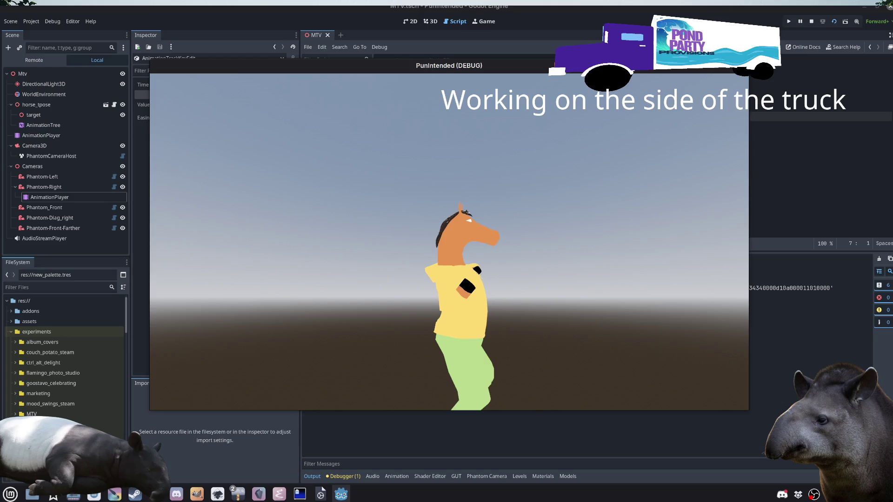
Step: Stop the game, delete the pass line, uncomment the get_node call, and save
key("F8")
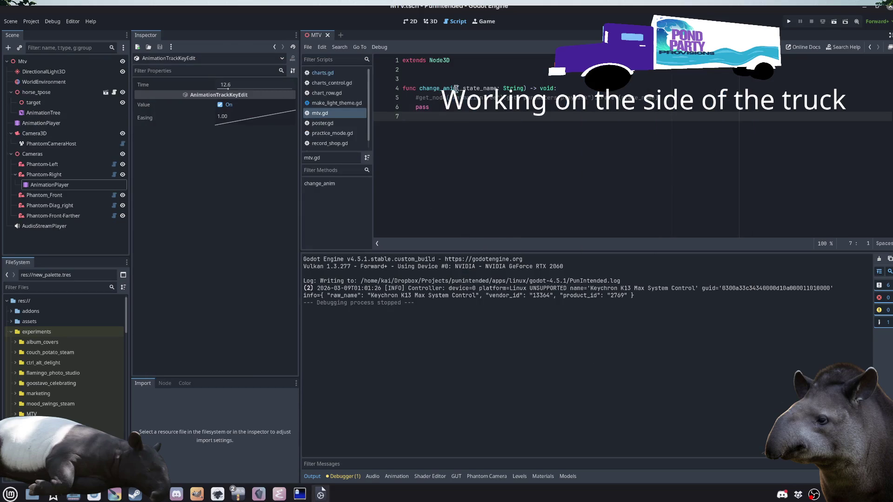
left_click_drag(436, 111, 370, 108)
key("BackSpace")
key("BackSpace")
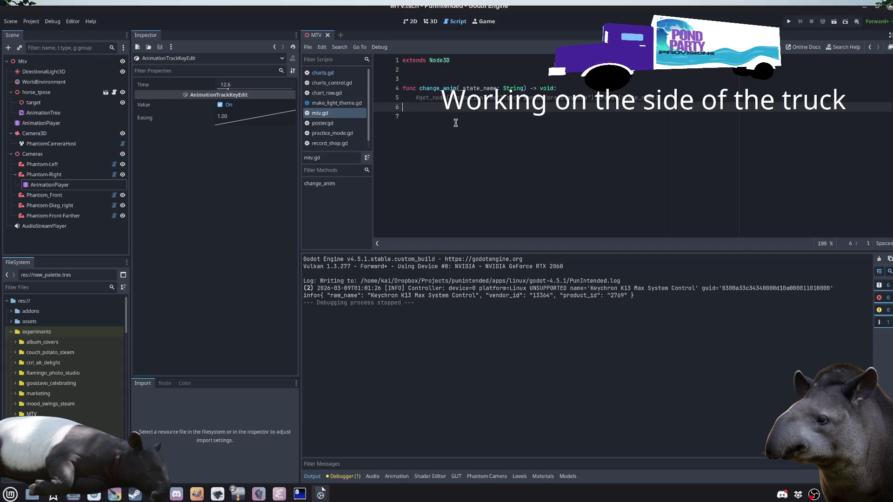
key("ctrl+k")
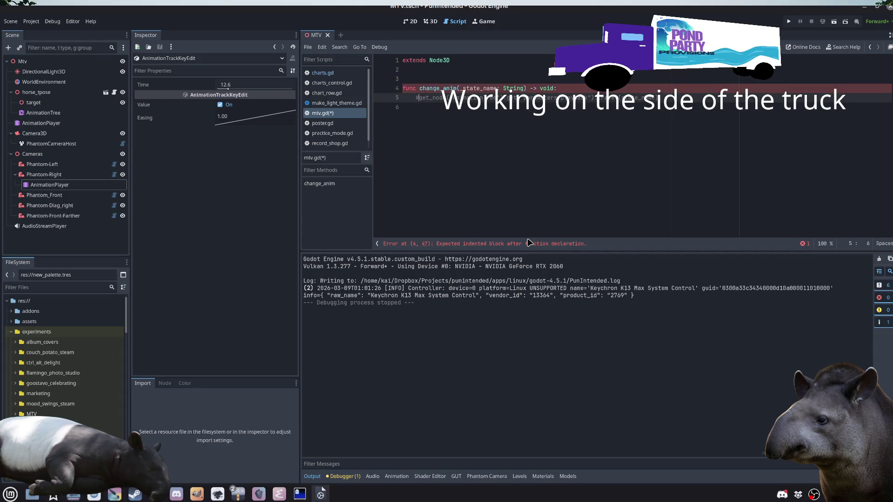
key("Down")
key("ctrl+s")
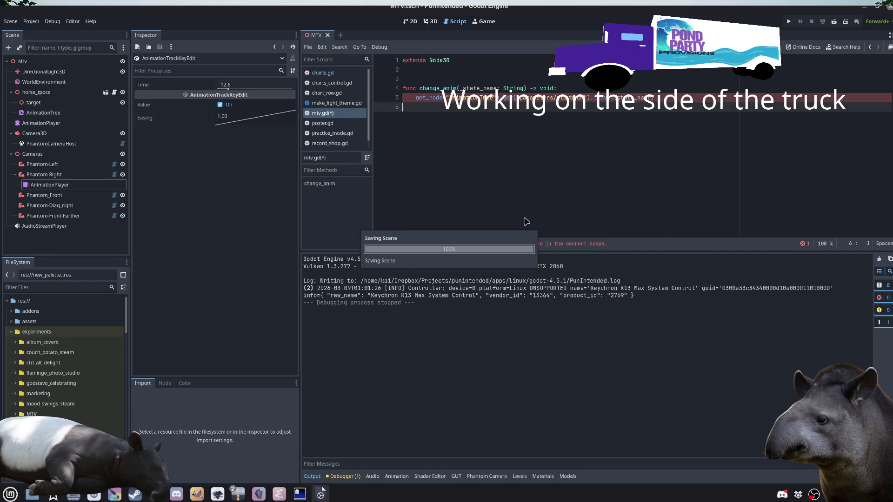
Step: Rename _state_name back to state_name and save the script
left_click(463, 88)
key("BackSpace")
key("ctrl+s")
left_click(541, 150)
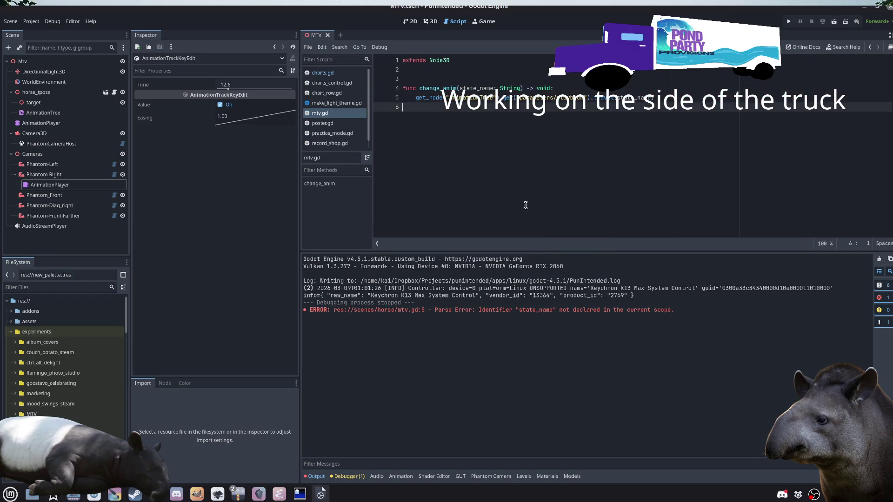
left_click(318, 477)
Step: Clear the dancing_arms condition on the gangnam_style→hip_hop_dancing_arms transition and save
left_click(160, 233)
left_click(64, 125)
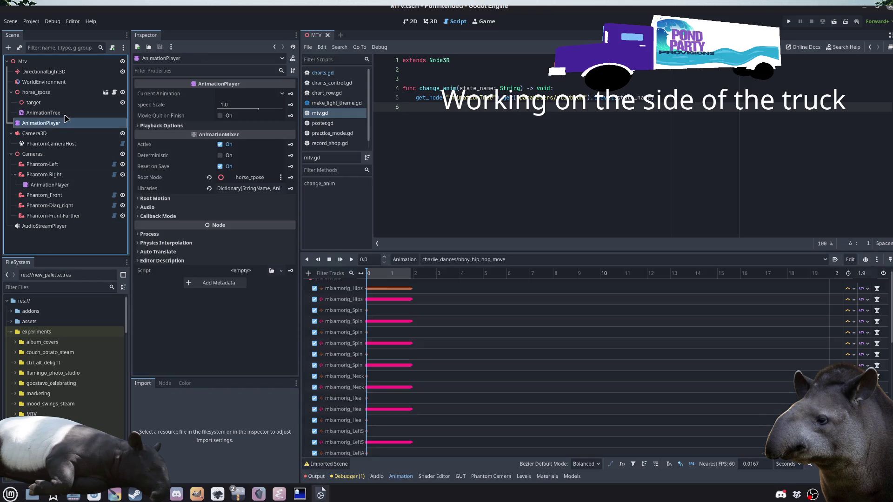
left_click(66, 114)
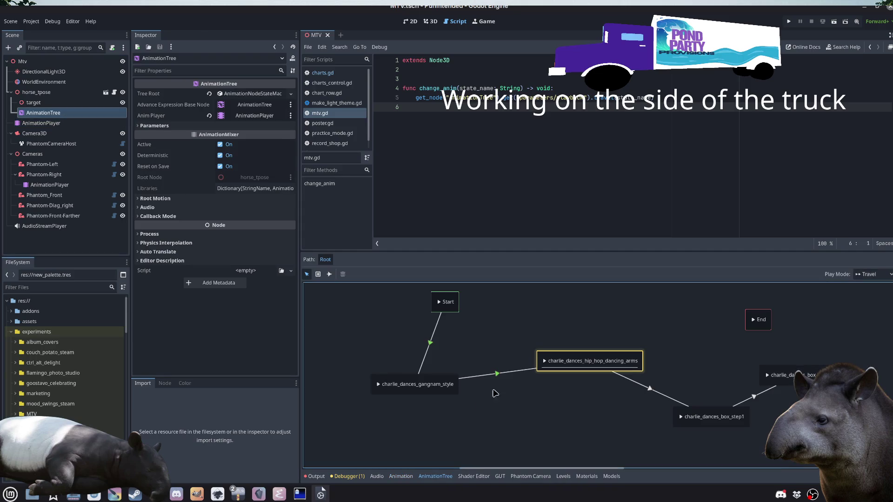
left_click(497, 374)
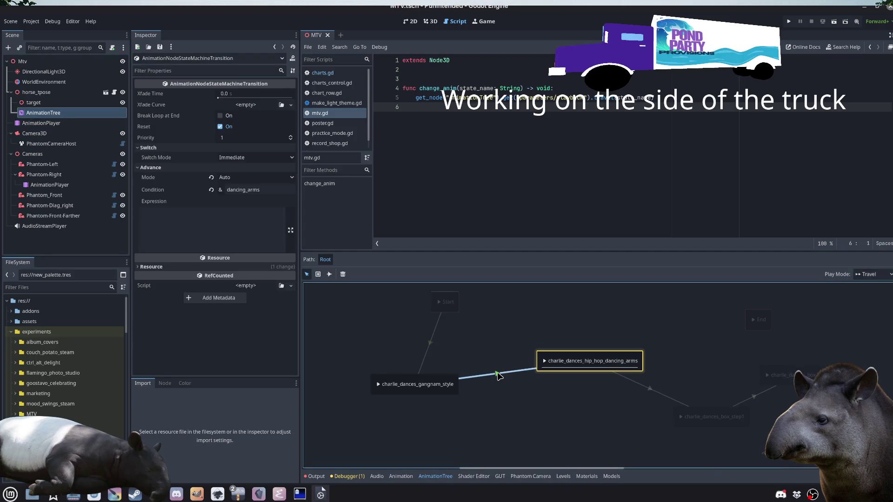
left_click(211, 190)
left_click(530, 422)
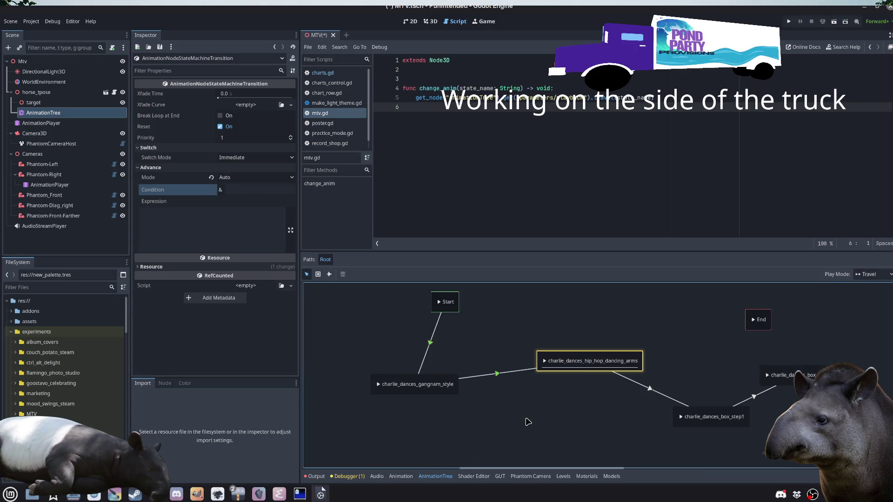
key("ctrl+s")
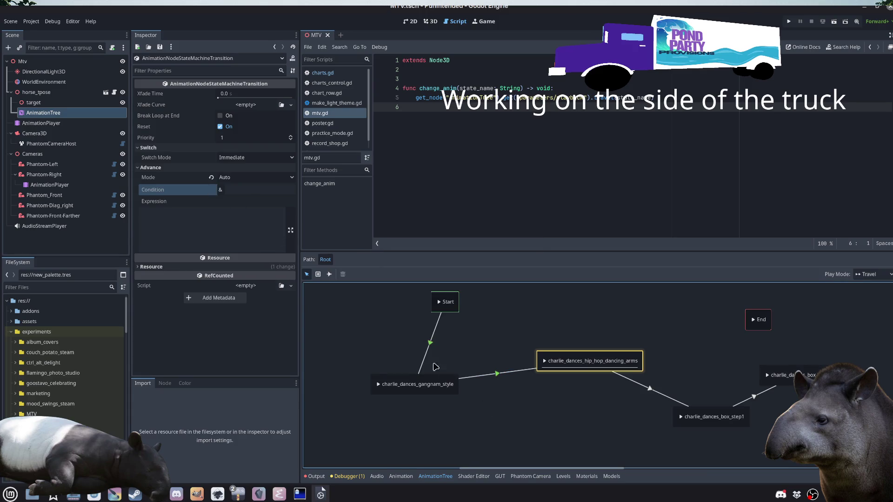
Step: Review the hip_hop→box_step and gangnam_style→hip_hop transitions, then save
left_click(651, 393)
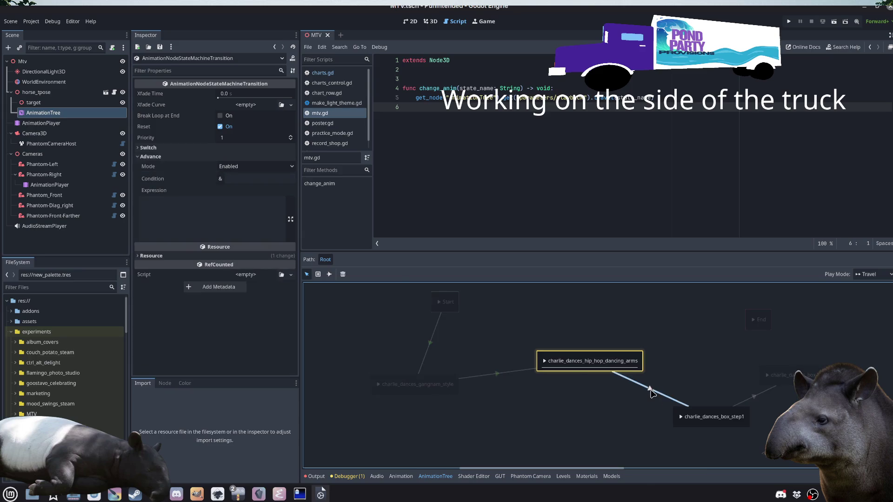
left_click(503, 373)
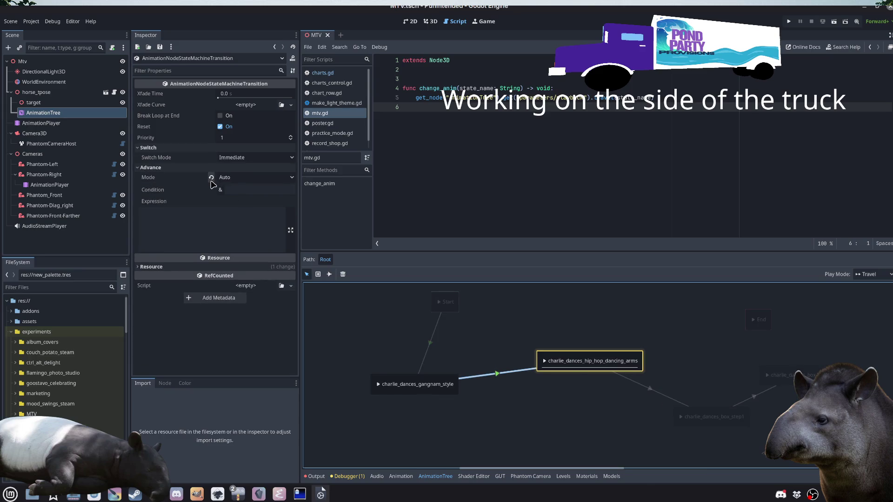
left_click(557, 408)
left_click(649, 389)
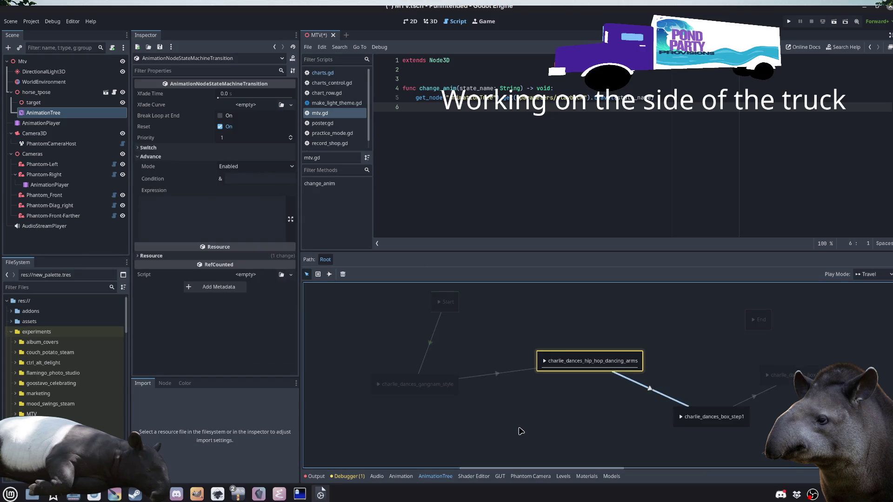
left_click(500, 376)
key("ctrl+s")
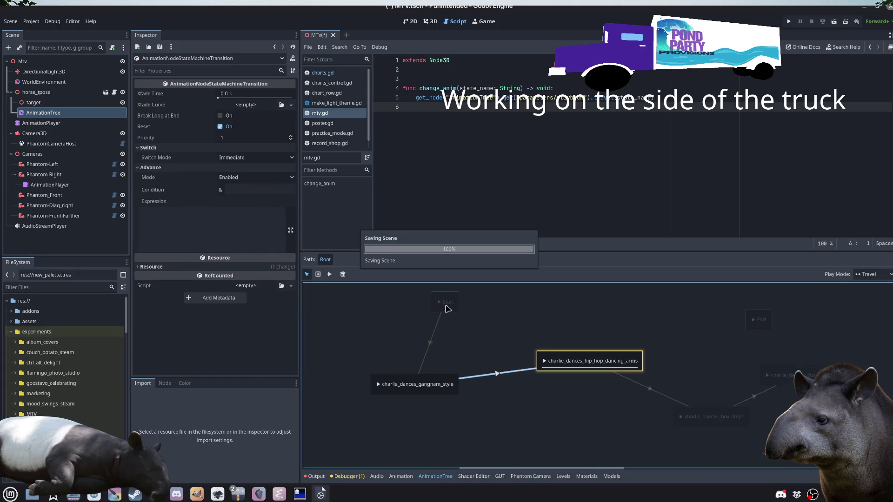
Step: Rearrange the Start, gangnam_style and hip_hop_dancing_arms nodes in the graph and save
left_click(446, 308)
left_click_drag(447, 307, 344, 325)
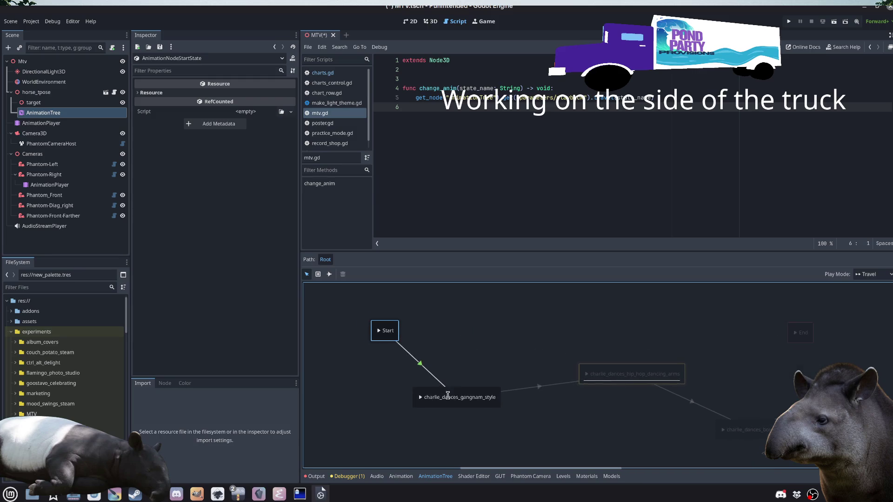
left_click_drag(483, 401, 493, 427)
left_click(558, 396)
left_click_drag(596, 368, 591, 346)
key("ctrl+s")
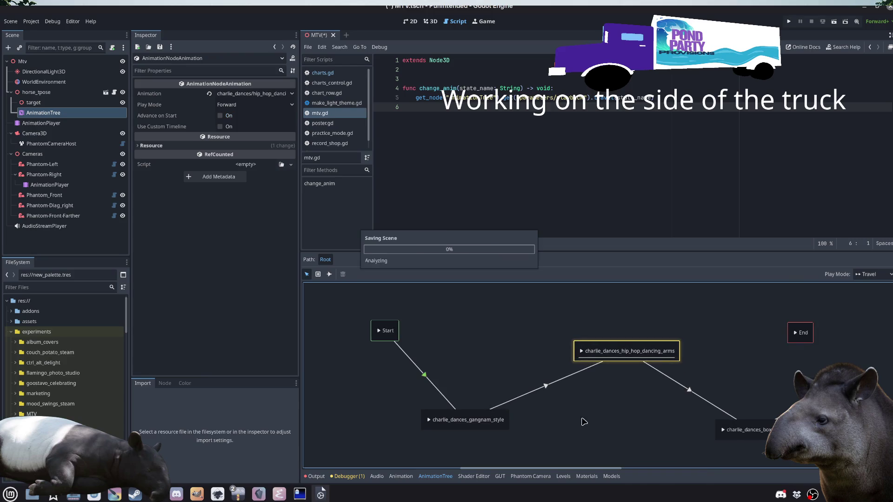
Step: Drag the End node from the far right to sit beside Start
left_click(540, 389)
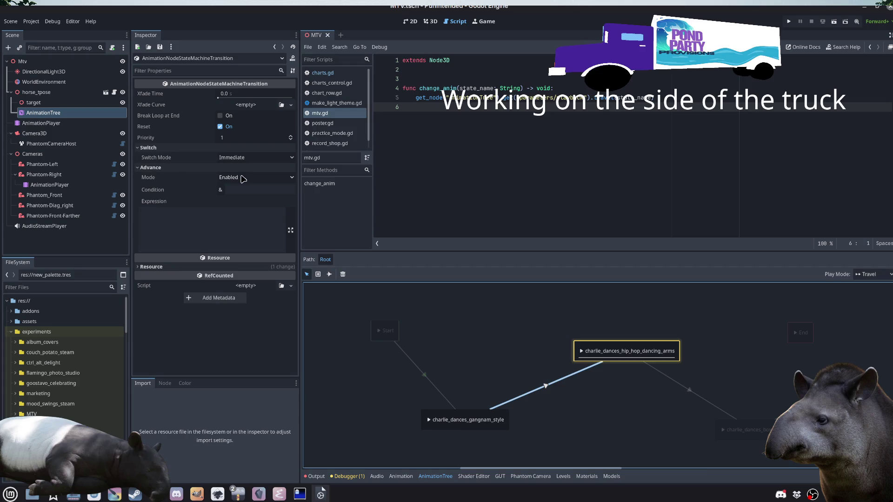
left_click(723, 431)
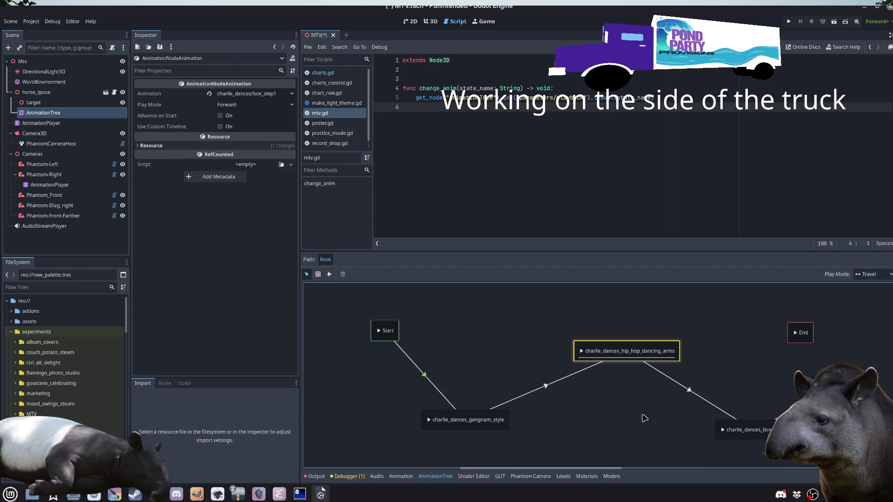
left_click_drag(604, 412, 514, 409)
left_click_drag(633, 320, 386, 316)
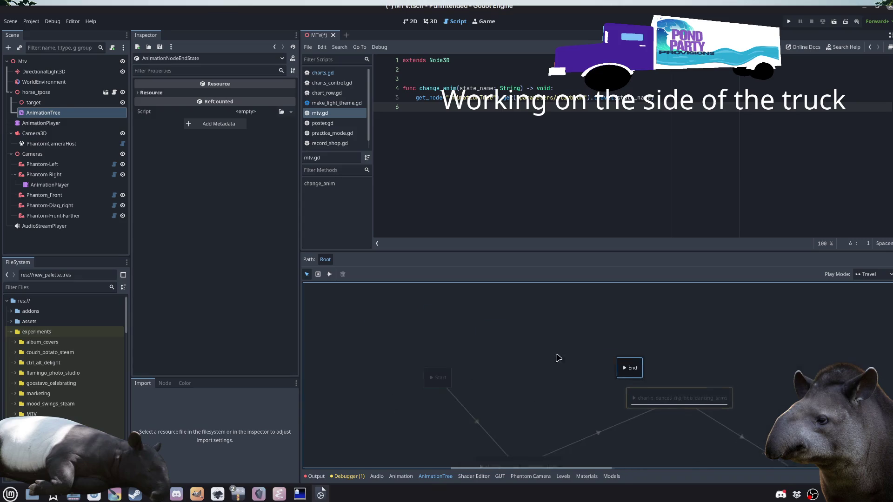
left_click_drag(615, 366, 506, 375)
left_click_drag(582, 372, 544, 333)
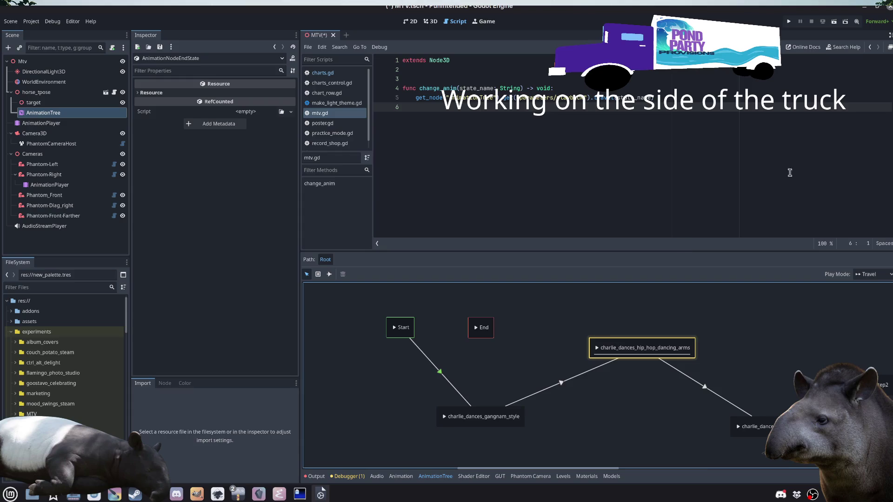
Step: Inspect the Start→gangnam_style transition
left_click_drag(414, 328, 419, 342)
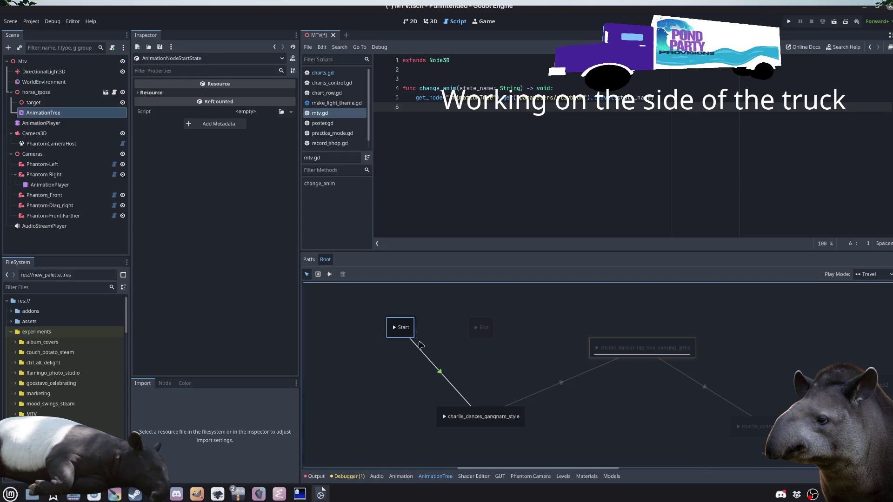
left_click(427, 361)
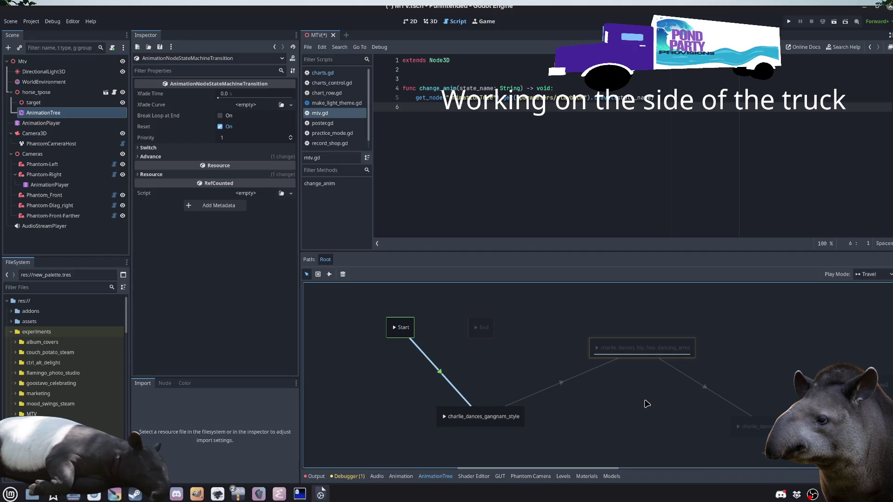
left_click(667, 425)
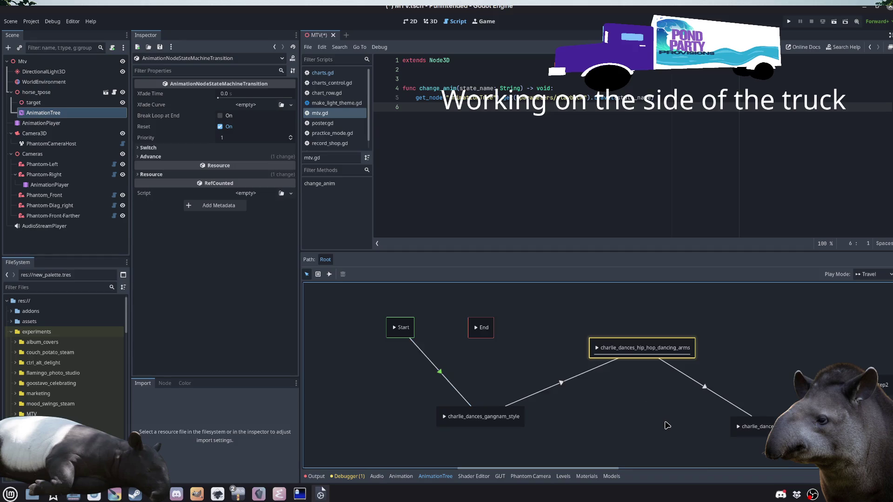
left_click(493, 163)
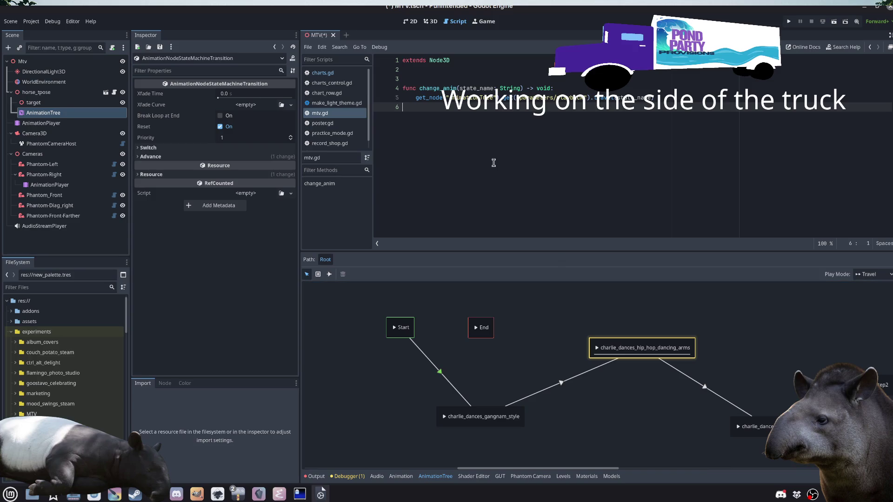
Step: Show the cameras animation of Phantom-Right's AnimationPlayer and scroll through its tracks
left_click(69, 185)
scroll(600, 433, "down", 1)
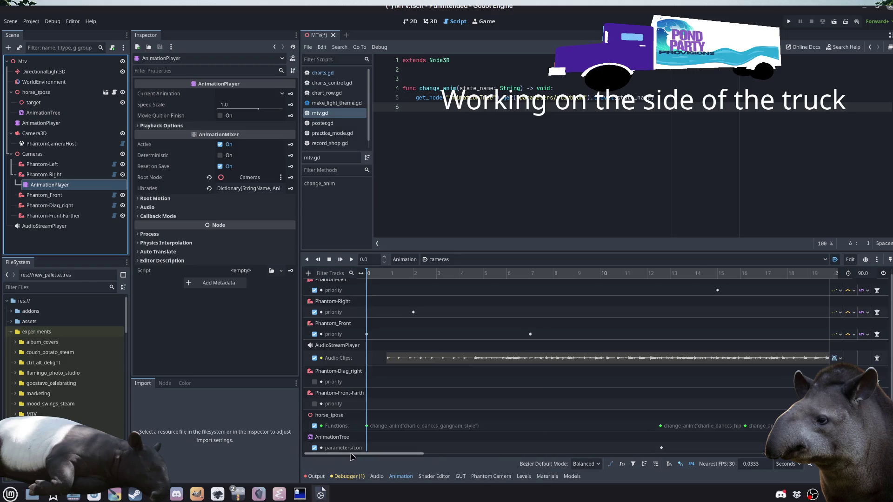
scroll(448, 418, "down", 1)
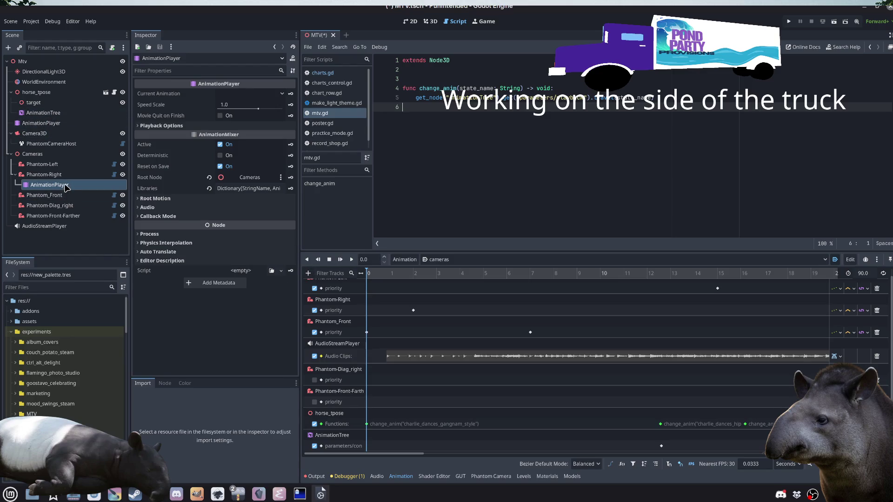
left_click(308, 273)
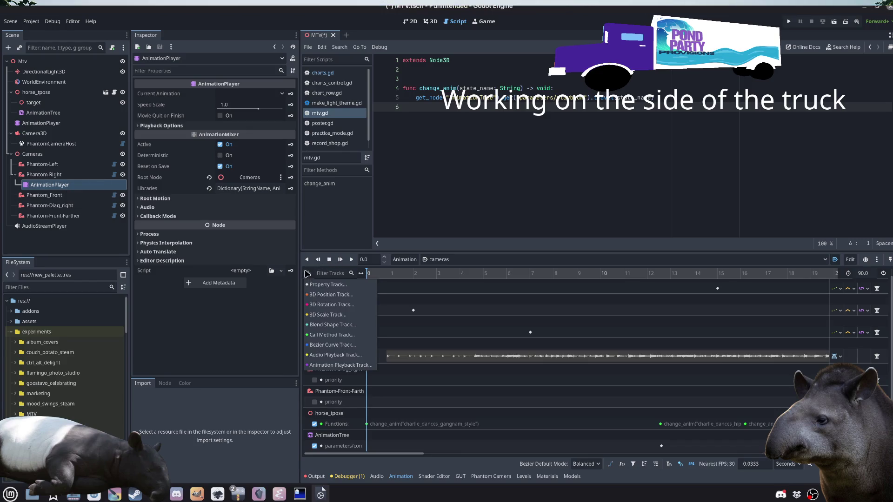
Step: Add an Animation Playback track targeting the AnimationPlayer
left_click(342, 366)
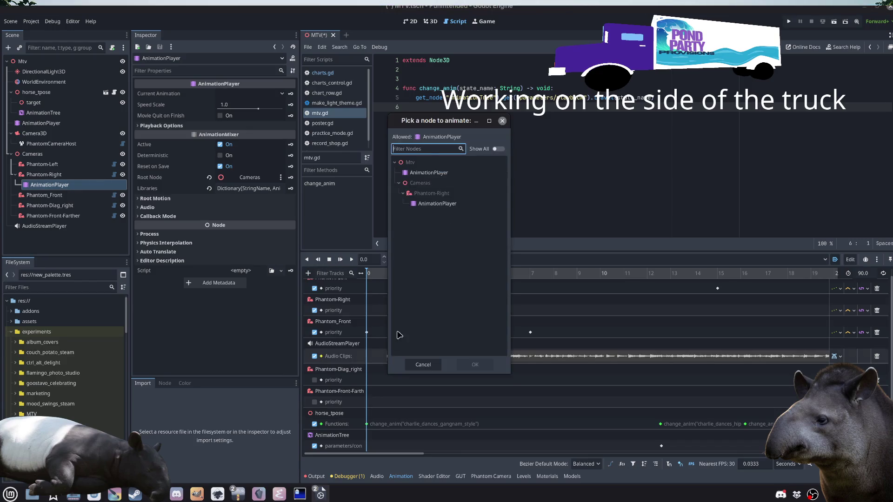
left_click(430, 173)
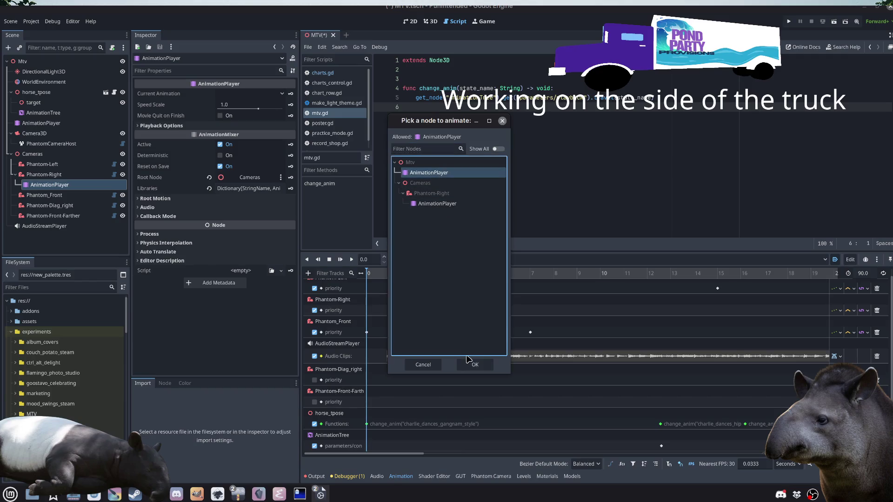
left_click(474, 365)
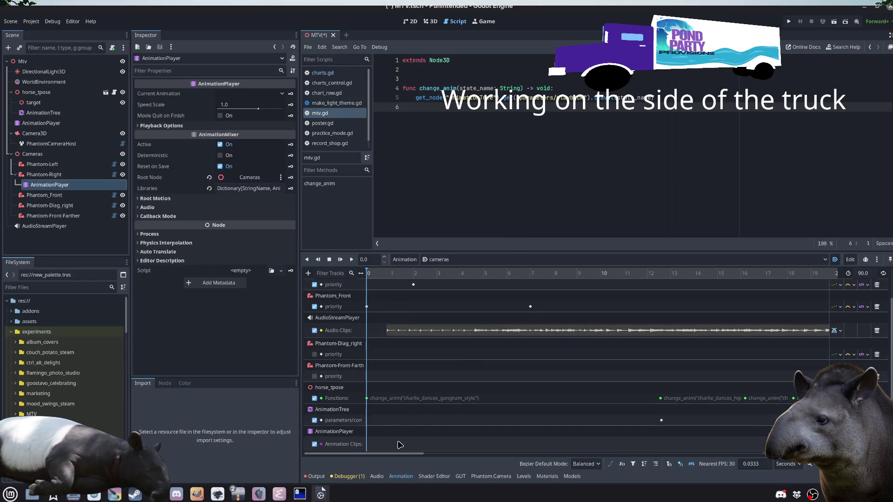
Step: Key the charlie_dances/box_step1 clip at the animation start and disable the track
right_click(399, 444)
left_click(415, 447)
left_click(250, 109)
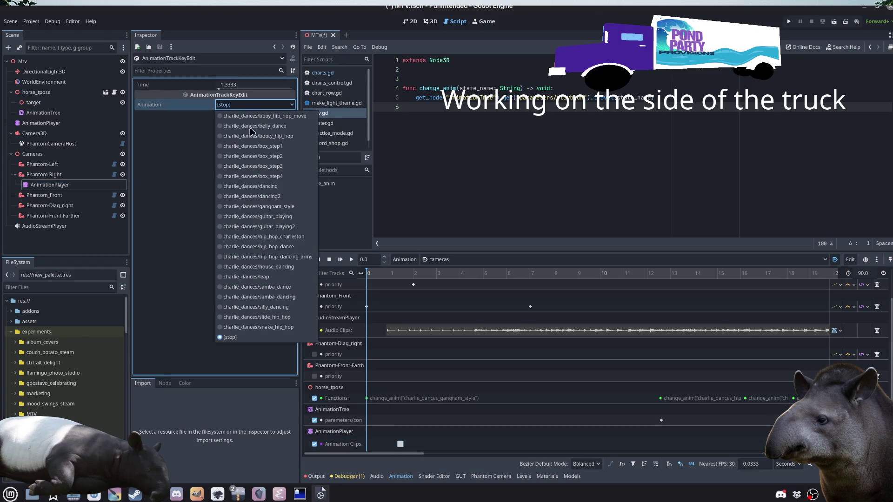
left_click(265, 174)
left_click(390, 446)
mouse_move(390, 447)
left_mouse_down()
mouse_move(419, 448)
mouse_move(385, 447)
left_mouse_up()
left_click(315, 444)
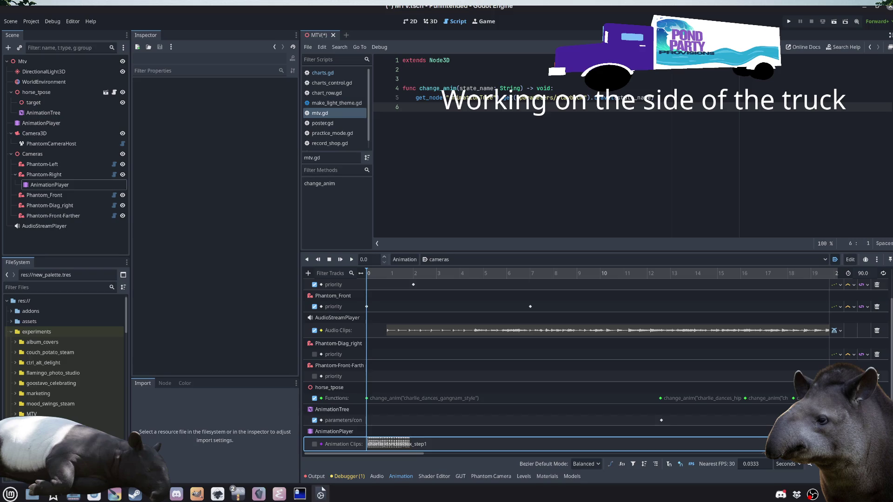
scroll(647, 368, "up", 2)
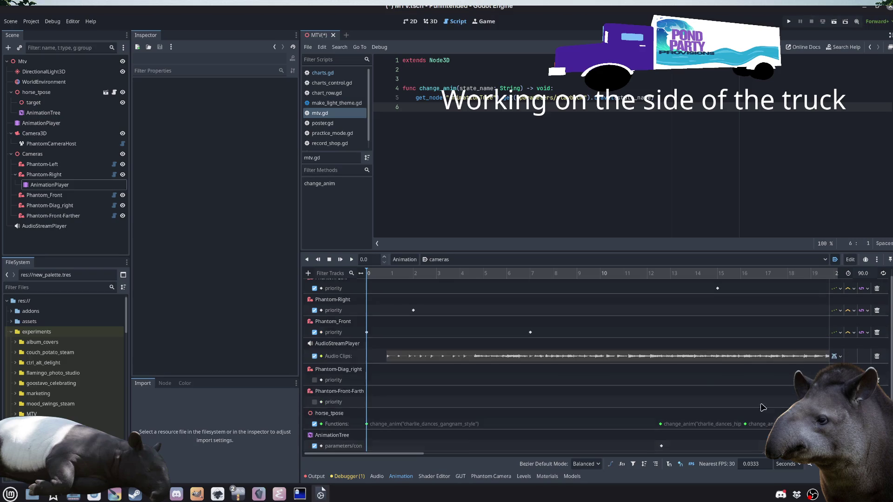
Step: Look over the Phantom-Front-Farther camera and horse_tpose function tracks in the cameras animation
scroll(647, 369, "down", 1)
left_click(340, 393)
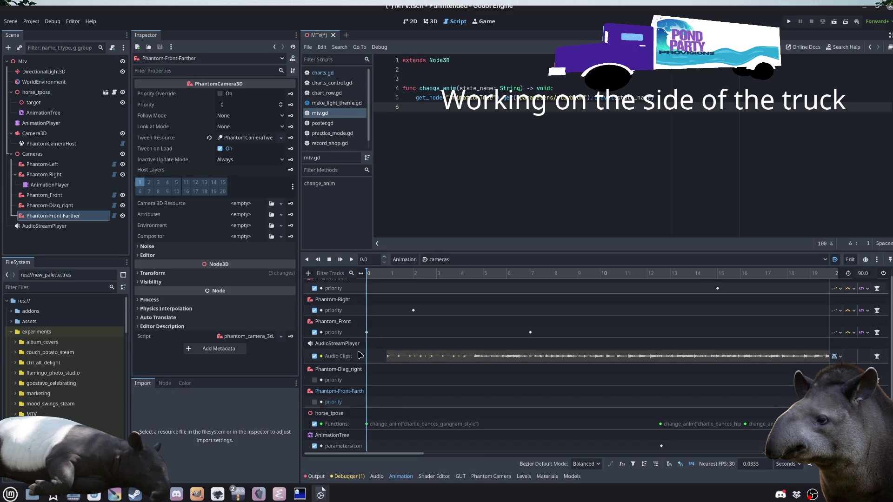
mouse_move(310, 392)
left_mouse_down()
mouse_move(334, 375)
mouse_move(344, 332)
mouse_move(344, 414)
left_mouse_up()
left_click(343, 414)
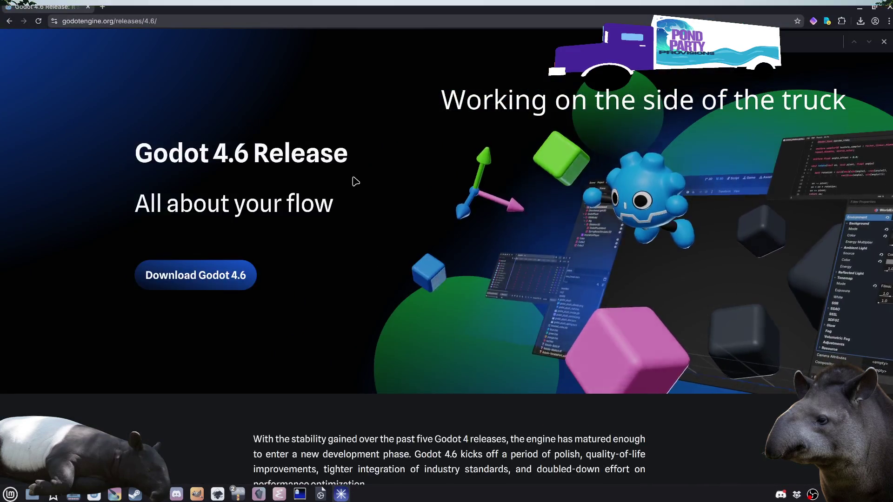
Step: Search the Godot 4.6 release notes for 'animation' to reach the Animation section
key("ctrl+f")
type("animation")
key("Return")
key("Return")
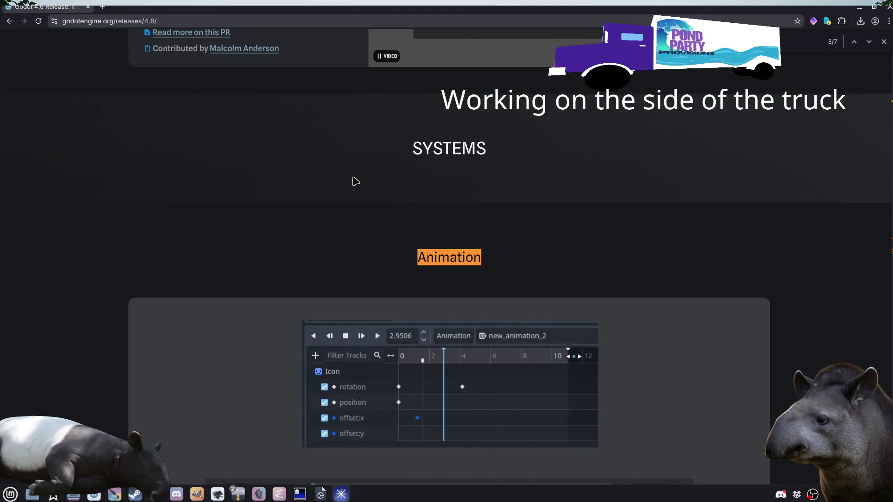
key("Escape")
Step: Read through the Animation editor goodies, then close the release notes tab
scroll(527, 368, "down", 2)
scroll(527, 369, "down", 1)
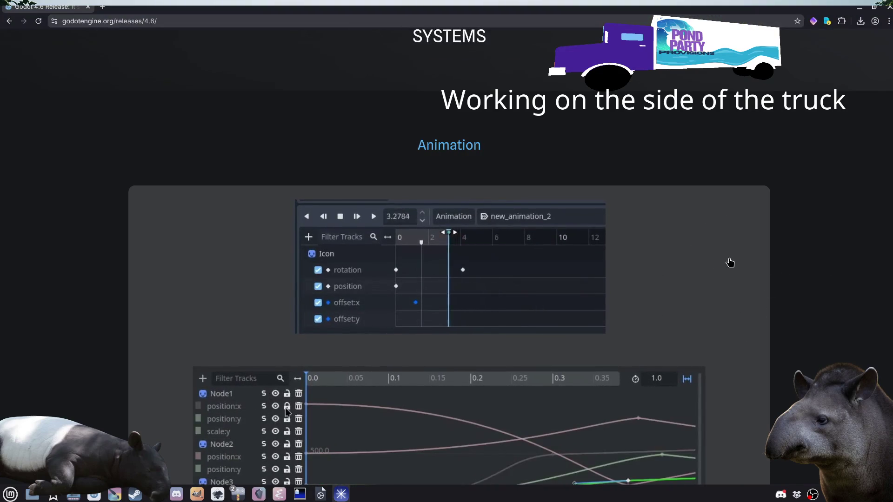
scroll(736, 267, "down", 3)
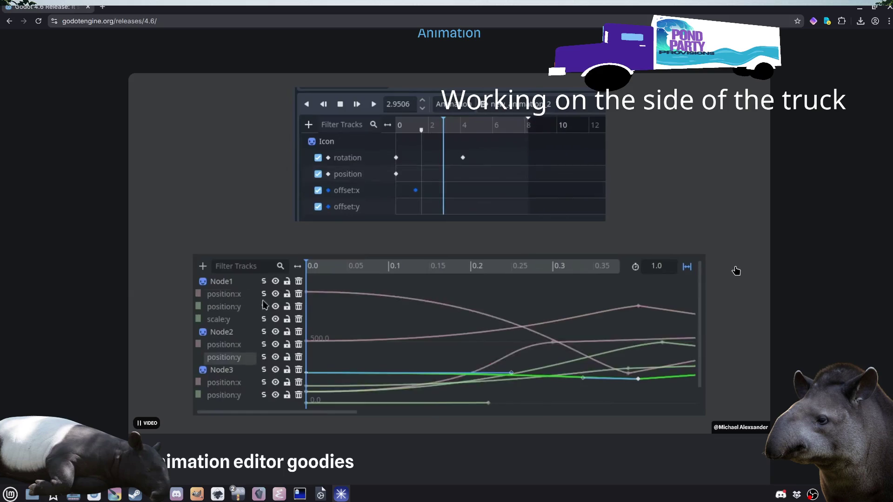
scroll(737, 267, "down", 3)
scroll(735, 270, "down", 3)
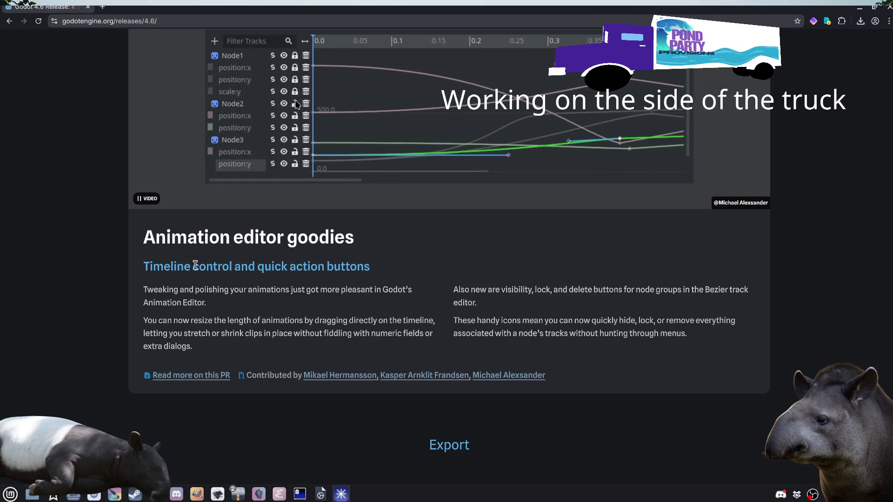
scroll(419, 336, "up", 5)
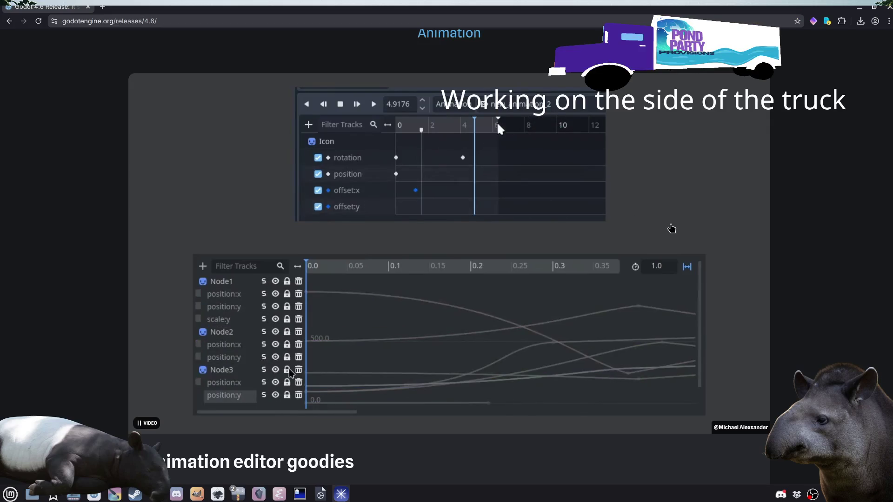
left_click(88, 7)
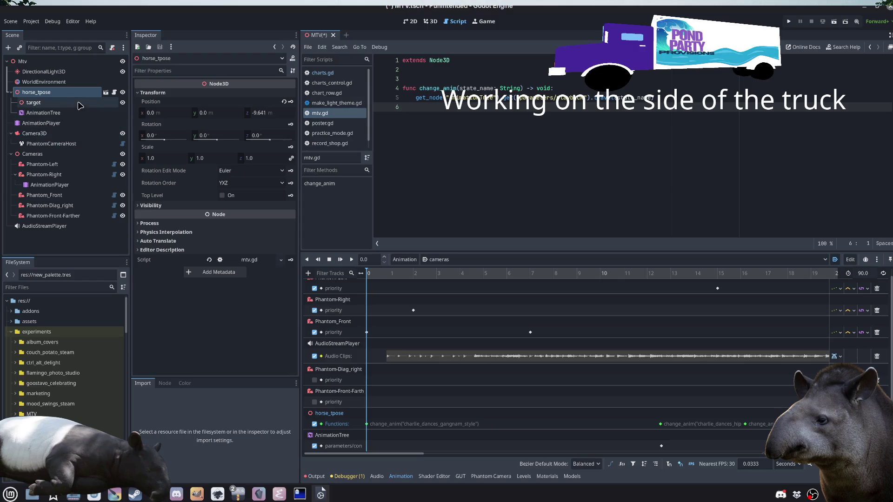
Step: Select the AnimationTree and pan its state machine to show Start → gangnam_style → hip_hop_dancing_arms
left_click(43, 113)
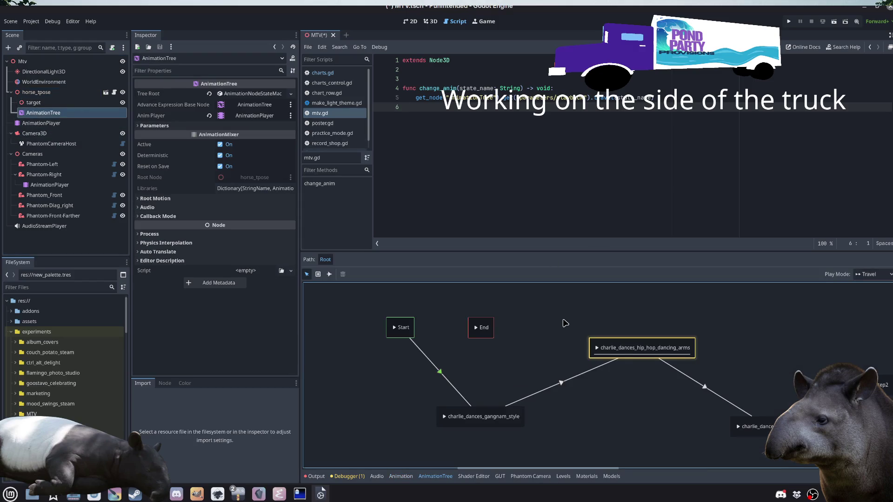
right_click(544, 311)
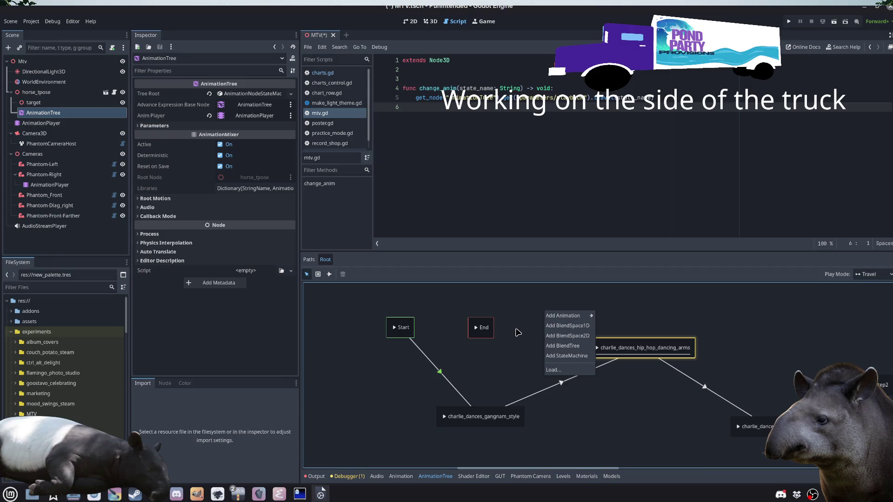
left_click(641, 422)
scroll(498, 414, "right", 3)
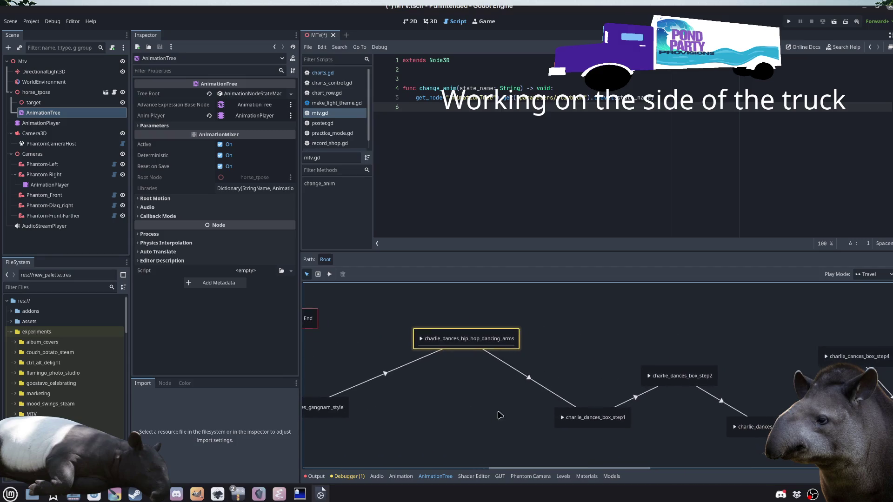
scroll(642, 407, "left", 4)
scroll(643, 408, "right", 3)
scroll(643, 408, "down", 1)
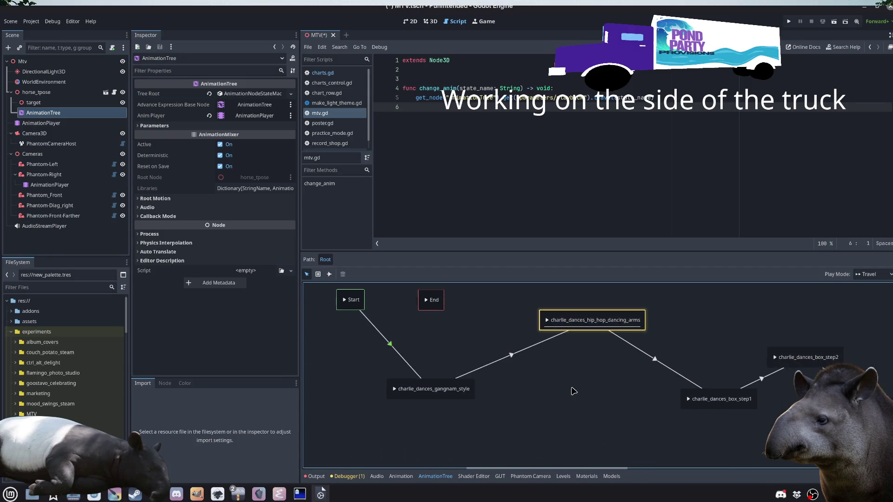
left_click(453, 184)
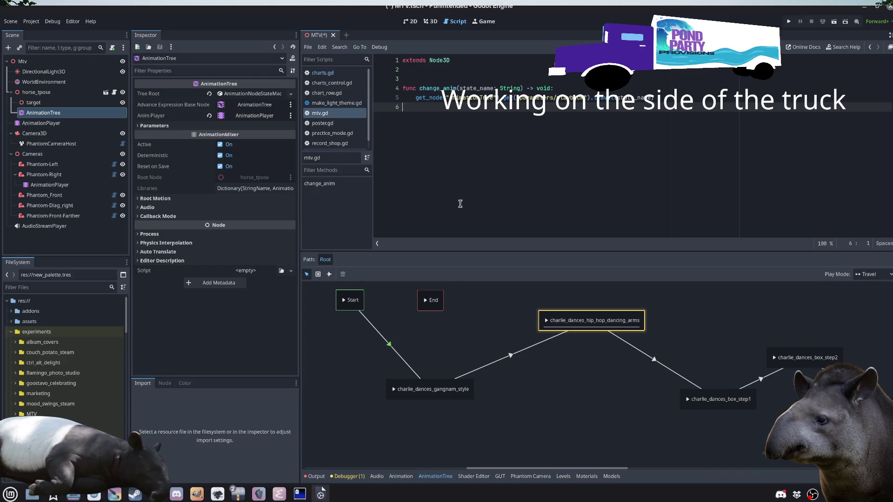
scroll(690, 376, "down", 2)
scroll(660, 390, "up", 2)
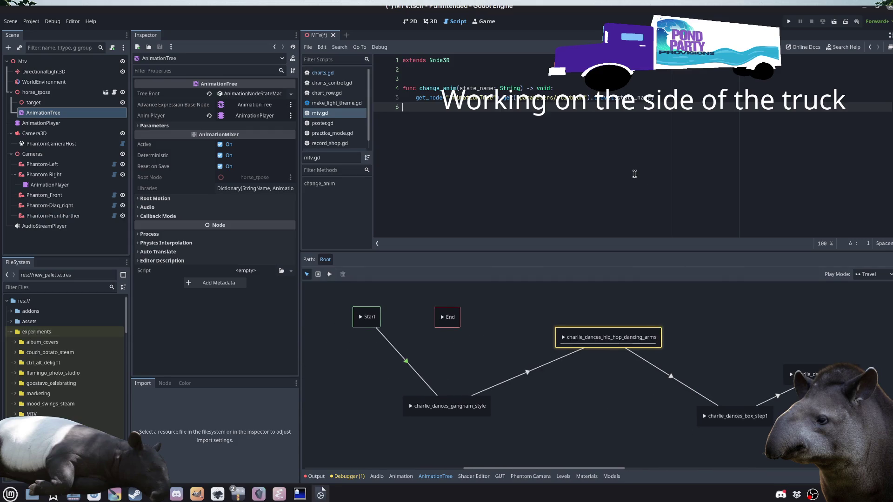